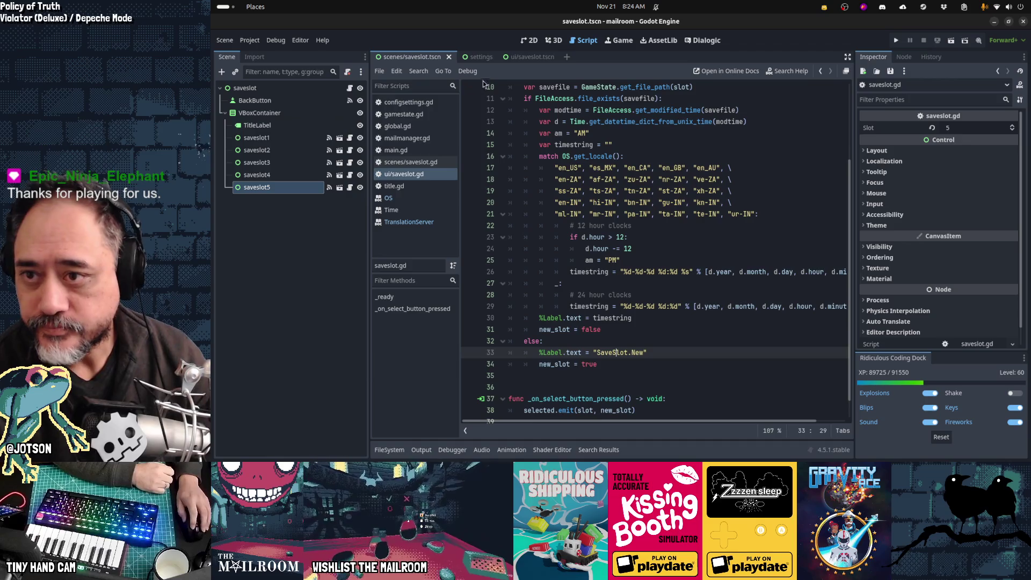
Show ui/saveslot.tscn in the 2D canvas, zoomed out to the HBoxContainer row, and select its Label
{"action": "left_click", "coordinate": [521, 56]}
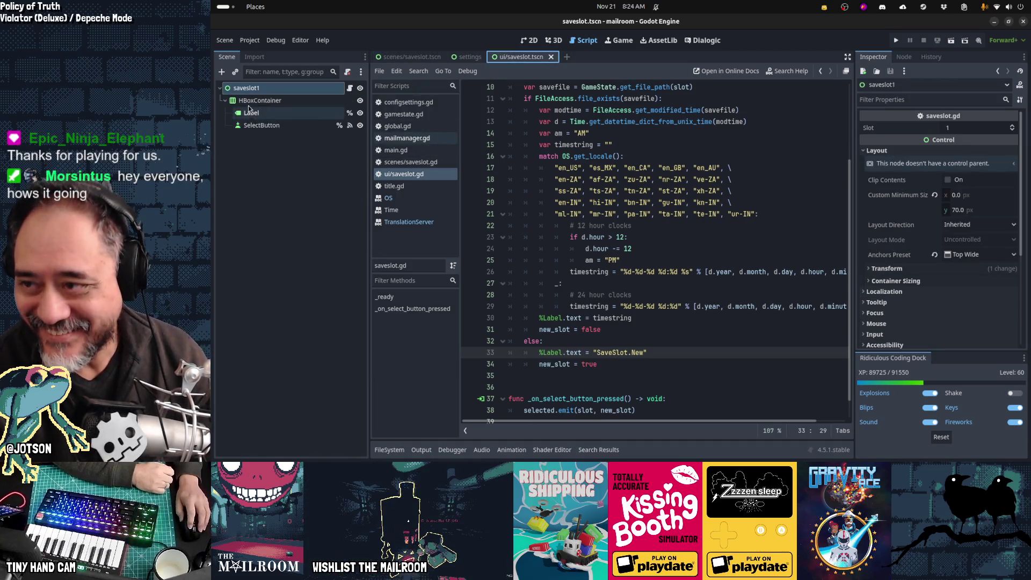
{"action": "left_click", "coordinate": [250, 103]}
{"action": "key", "text": "ctrl+F2"}
{"action": "key", "text": "ctrl+F1"}
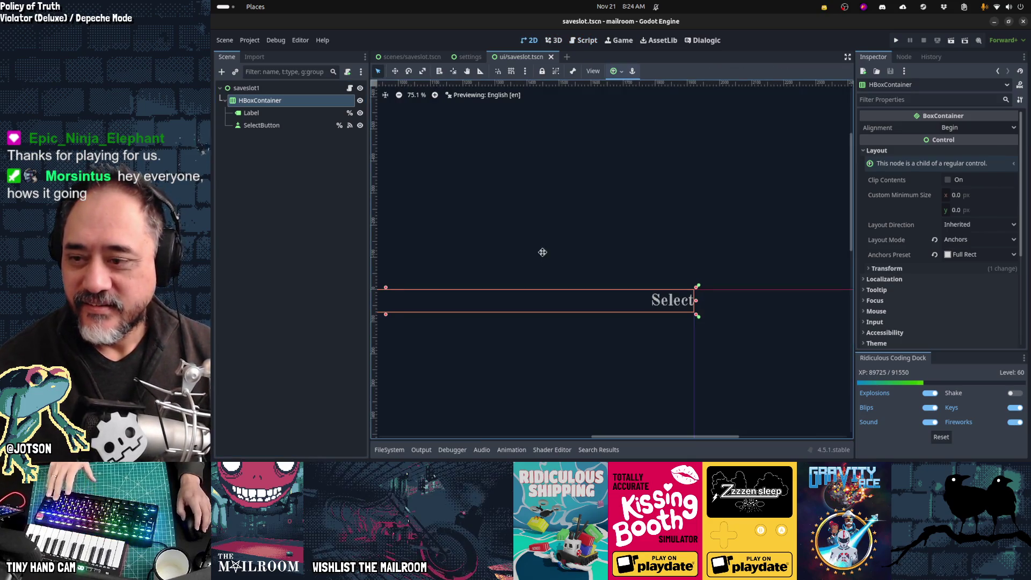
{"action": "scroll", "coordinate": [686, 242], "scroll_direction": "down", "scroll_amount": 3}
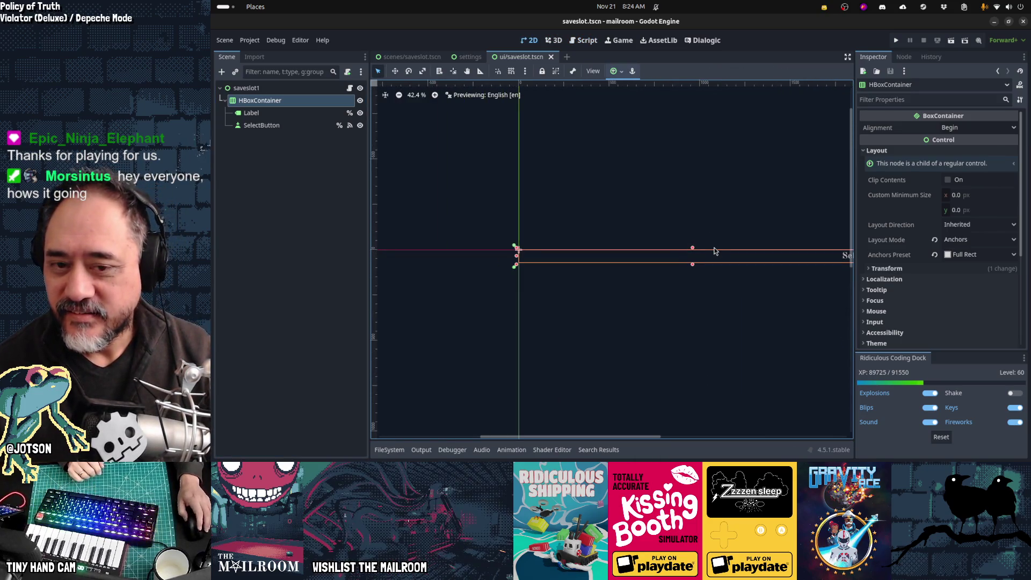
{"action": "scroll", "coordinate": [567, 292], "scroll_direction": "down", "scroll_amount": 2}
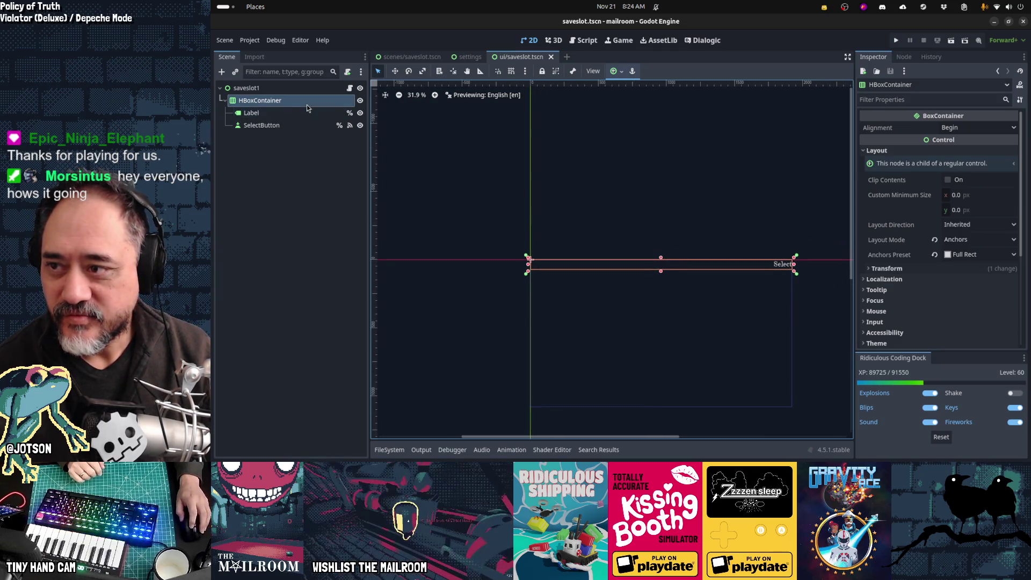
{"action": "left_click", "coordinate": [262, 116]}
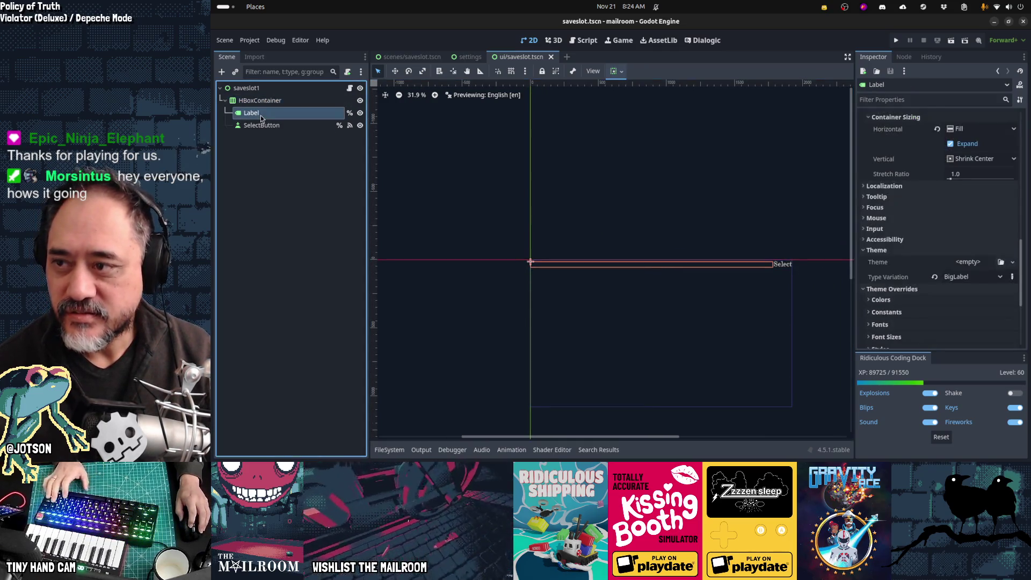
Duplicate the Label as TimeLabel and rename the original Label to SlotLabel
{"action": "key", "text": "ctrl+d"}
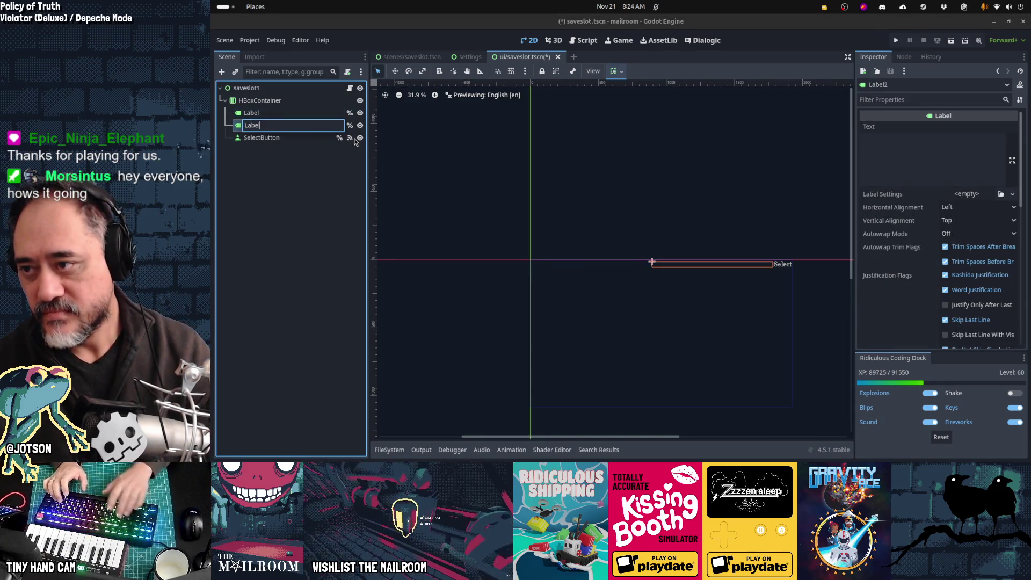
{"action": "type", "text": "el"}
{"action": "key", "text": "Return"}
{"action": "key", "text": "Up"}
{"action": "key", "text": "F2"}
{"action": "type", "text": "S"}
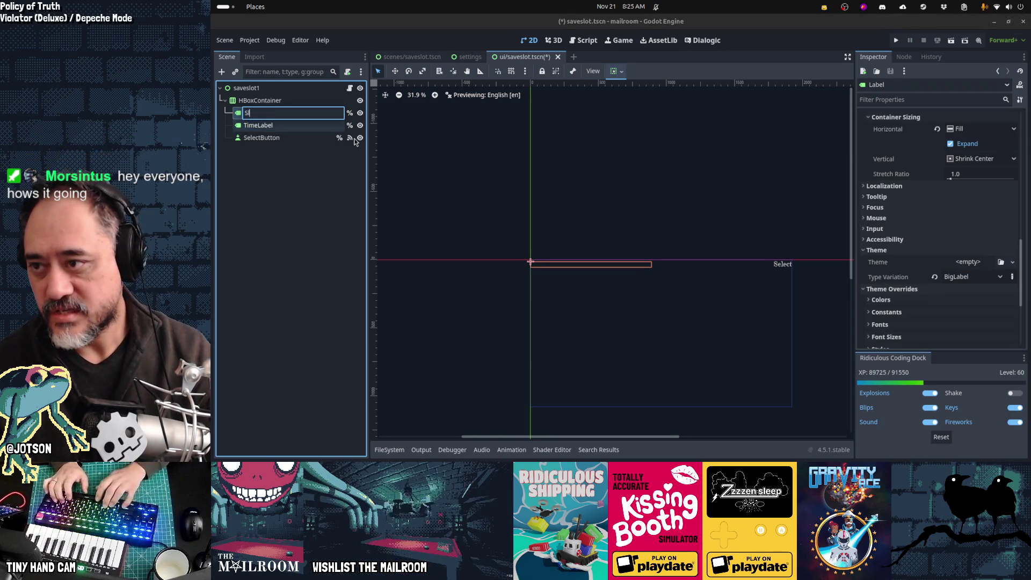
{"action": "key", "text": "Return"}
{"action": "key", "text": "ctrl+F3"}
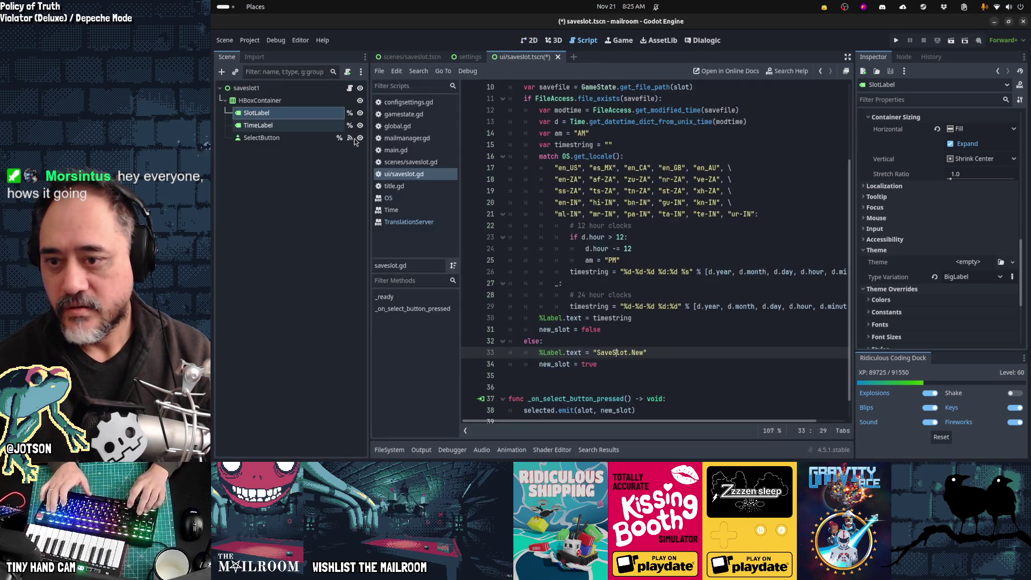
Change the Label reference on line 30 to TimeLabel
{"action": "double_click", "coordinate": [552, 317]}
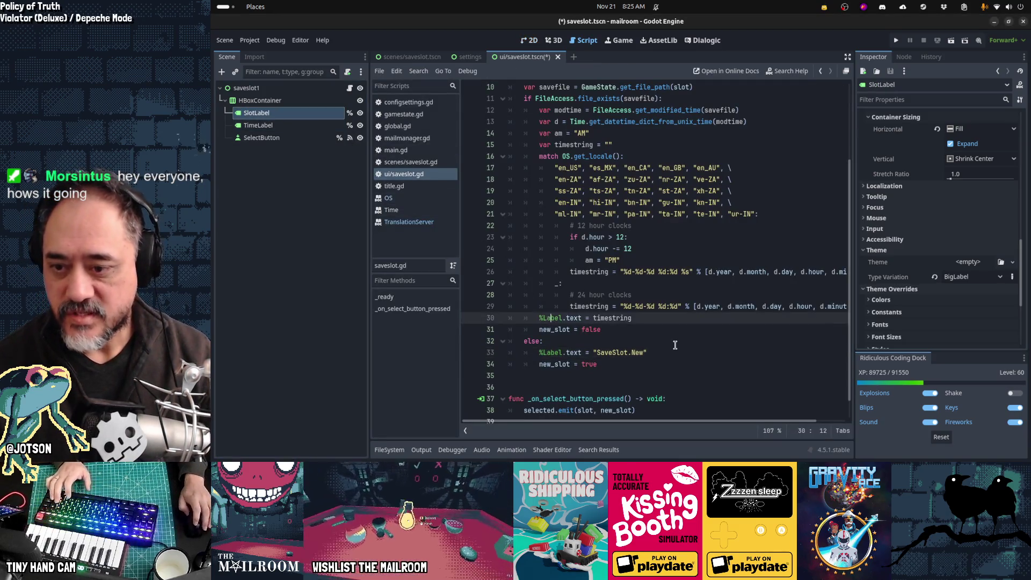
{"action": "type", "text": "TimeLabel"}
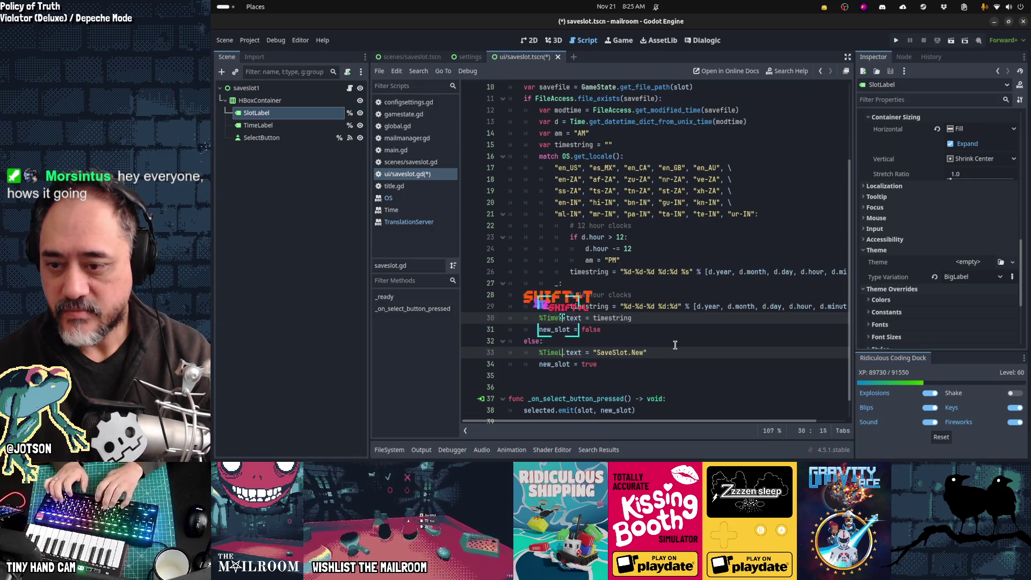
{"action": "key", "text": "Escape"}
{"action": "key", "text": "Home"}
{"action": "key", "text": "Home"}
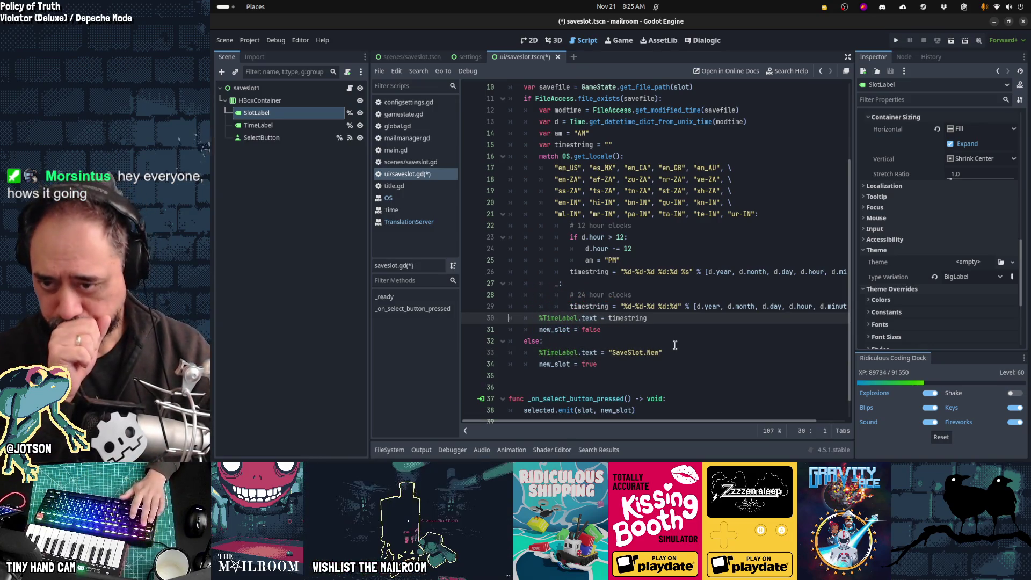
Add the line %SlotLabel.text = "%s" % slot above the file check and save
{"action": "key", "text": "Up"}
{"action": "key", "text": "Up"}
{"action": "key", "text": "Up"}
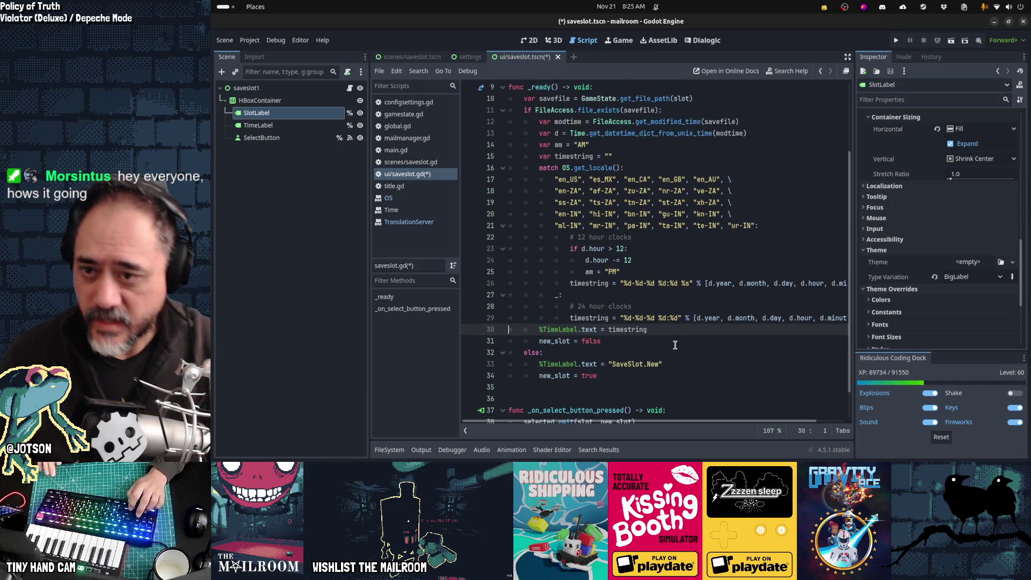
{"action": "scroll", "coordinate": [675, 345], "scroll_direction": "up", "scroll_amount": 3}
{"action": "key", "text": "Up"}
{"action": "key", "text": "Up"}
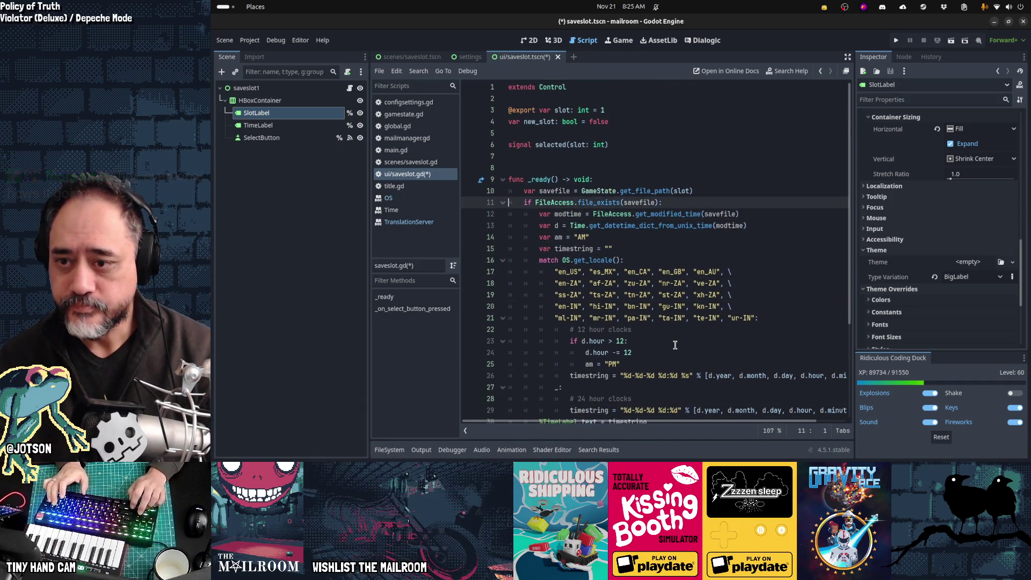
{"action": "key", "text": "Up"}
{"action": "key", "text": "End"}
{"action": "key", "text": "Return"}
{"action": "type", "text": "%S"}
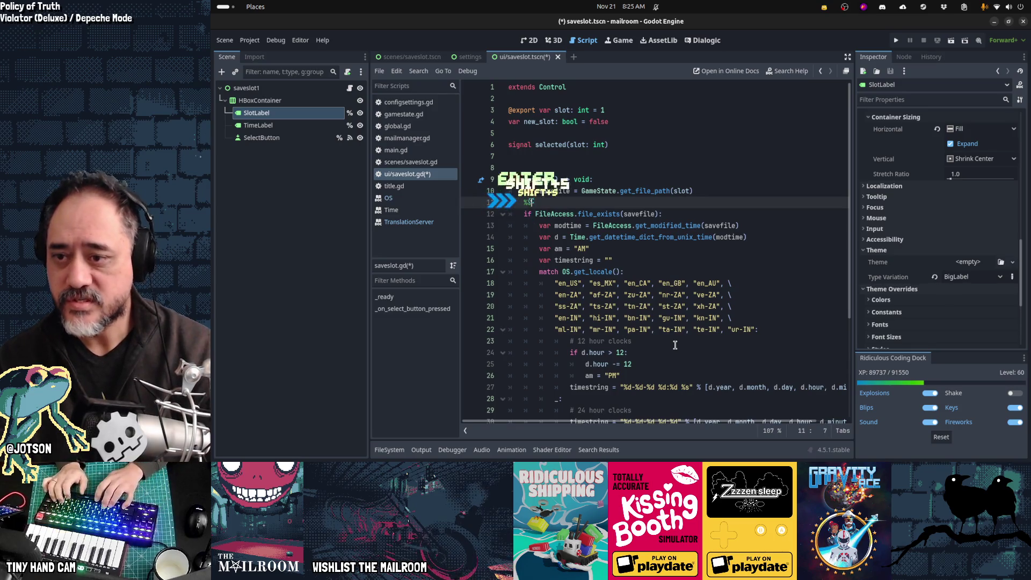
{"action": "type", "text": "lotLabel.text "}
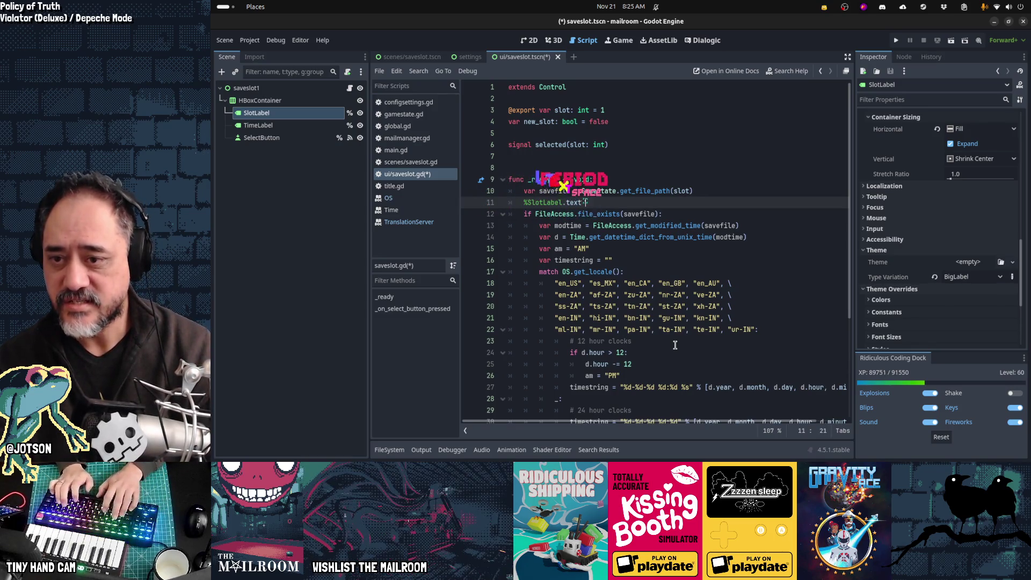
{"action": "type", "text": "= \"%s\" "}
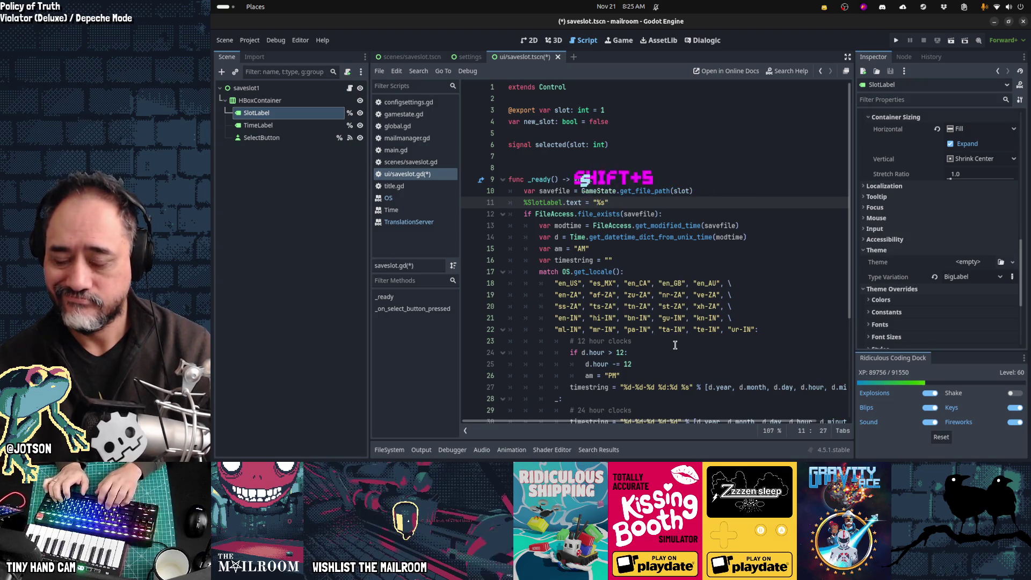
{"action": "type", "text": "% slot"}
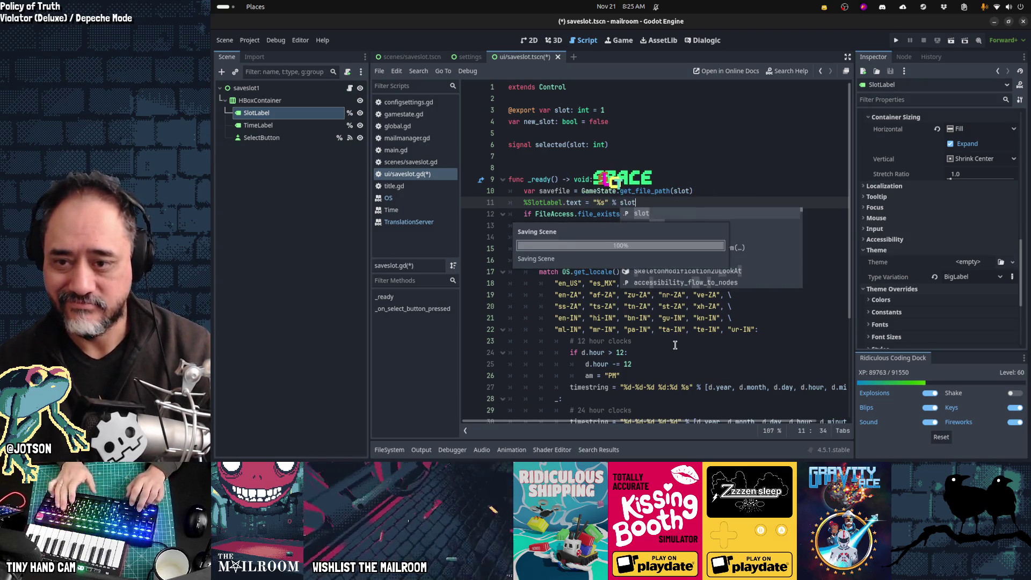
{"action": "key", "text": "ctrl+s"}
Add a colon to the format so it reads "%s:", save, and run the save slot scene
{"action": "key", "text": "Left"}
{"action": "key", "text": "Left"}
{"action": "key", "text": "Left"}
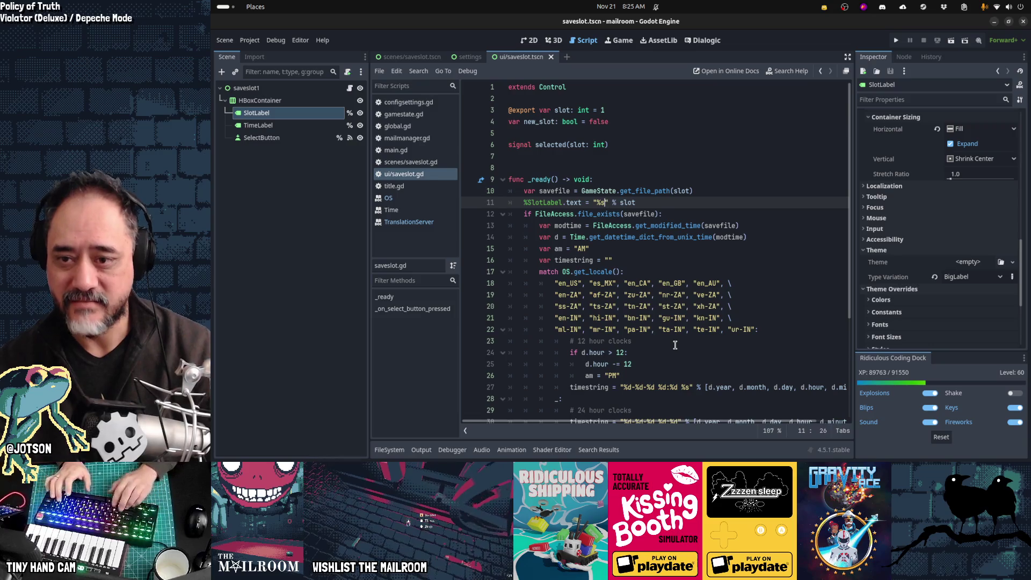
{"action": "type", "text": ":"}
{"action": "key", "text": "BackSpace"}
{"action": "key", "text": "ctrl+s"}
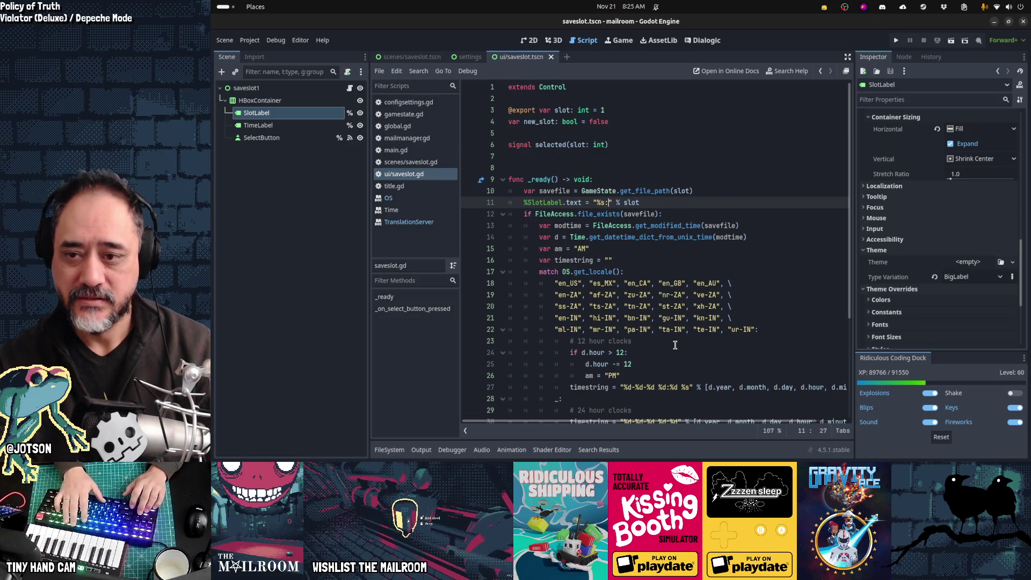
{"action": "key", "text": "F6"}
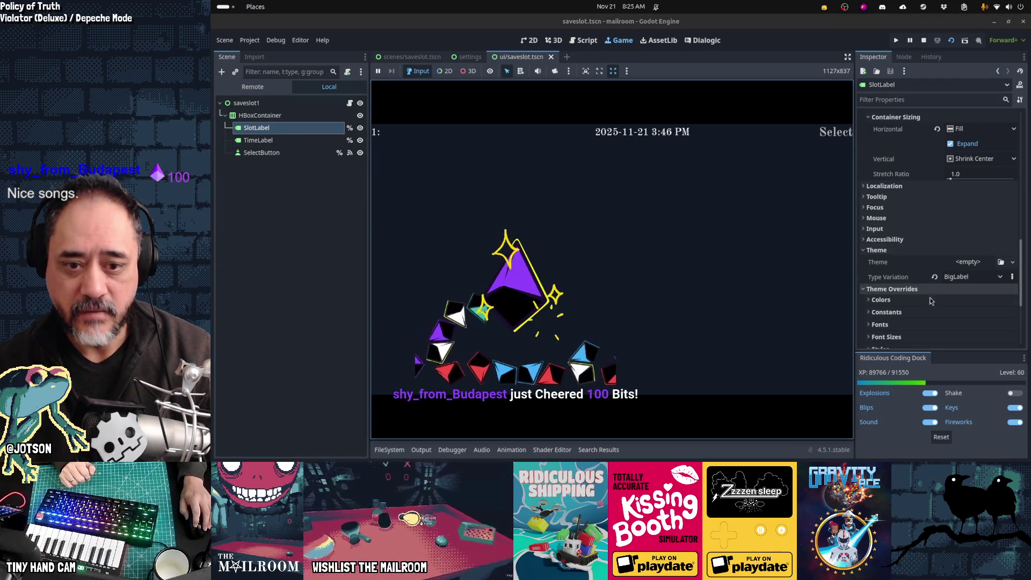
Turn off Expand on SlotLabel and set its horizontal container sizing to Shrink Begin
{"action": "scroll", "coordinate": [930, 296], "scroll_direction": "down", "scroll_amount": 3}
{"action": "scroll", "coordinate": [933, 303], "scroll_direction": "up", "scroll_amount": 5}
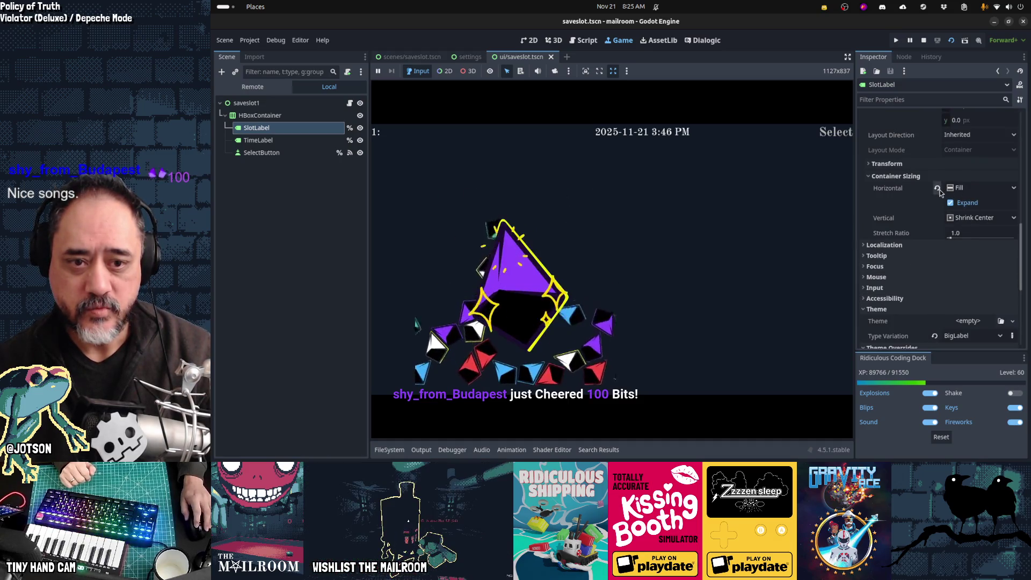
{"action": "left_click", "coordinate": [951, 203]}
{"action": "left_click", "coordinate": [997, 191]}
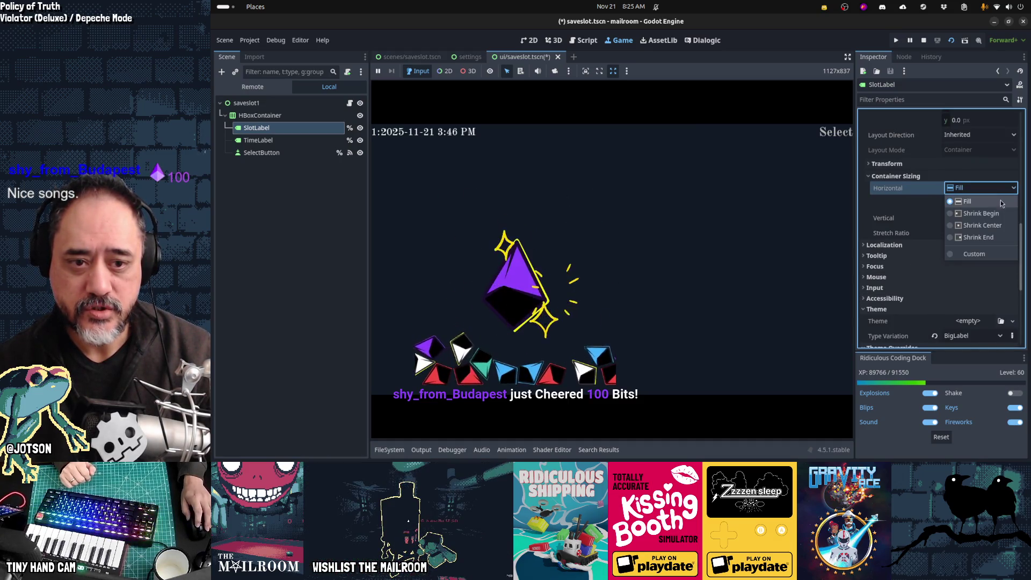
{"action": "left_click", "coordinate": [998, 216]}
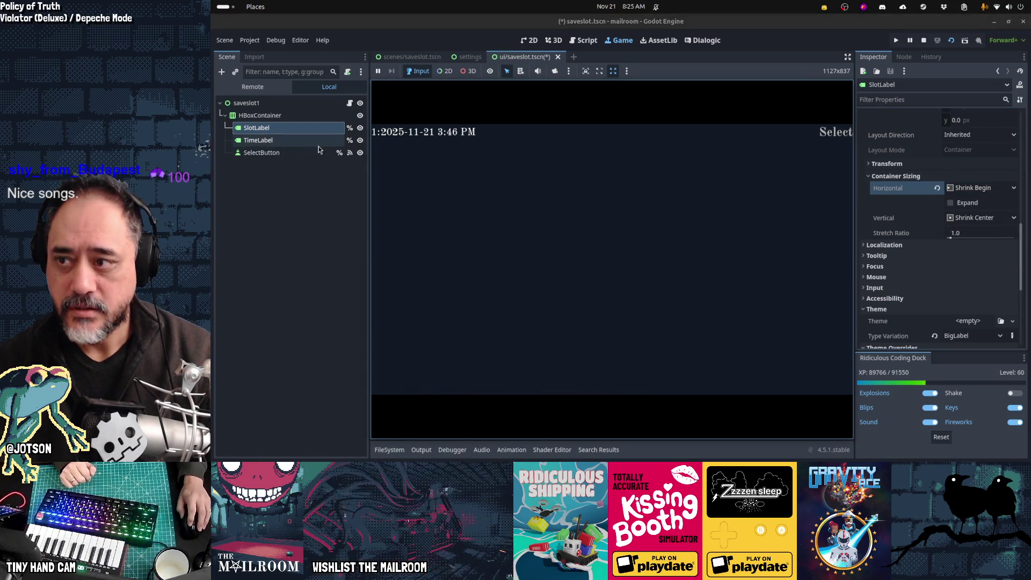
Return to the save slot script, rerun the scene to check it, then stop it
{"action": "left_click", "coordinate": [349, 104]}
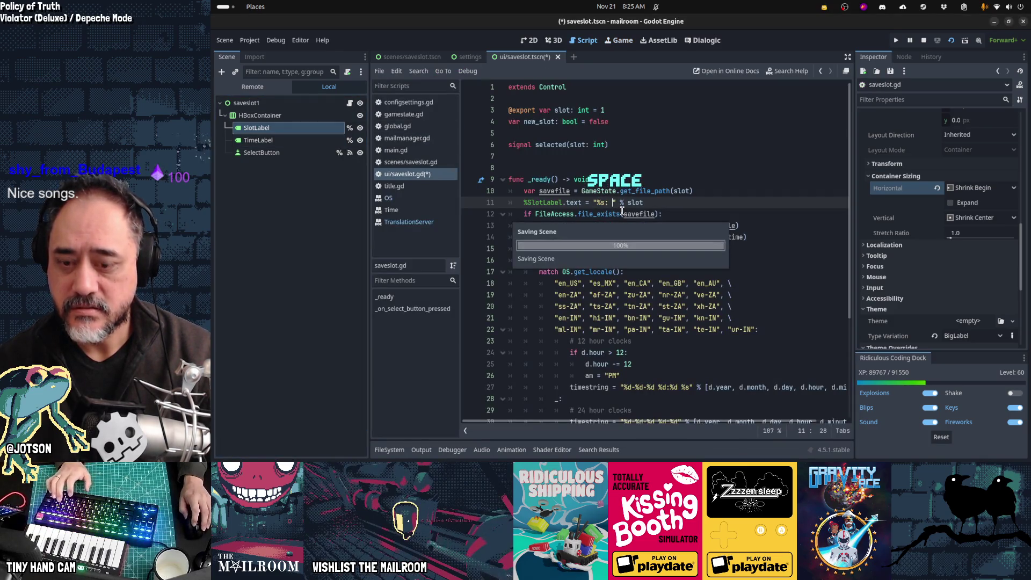
{"action": "key", "text": "F6"}
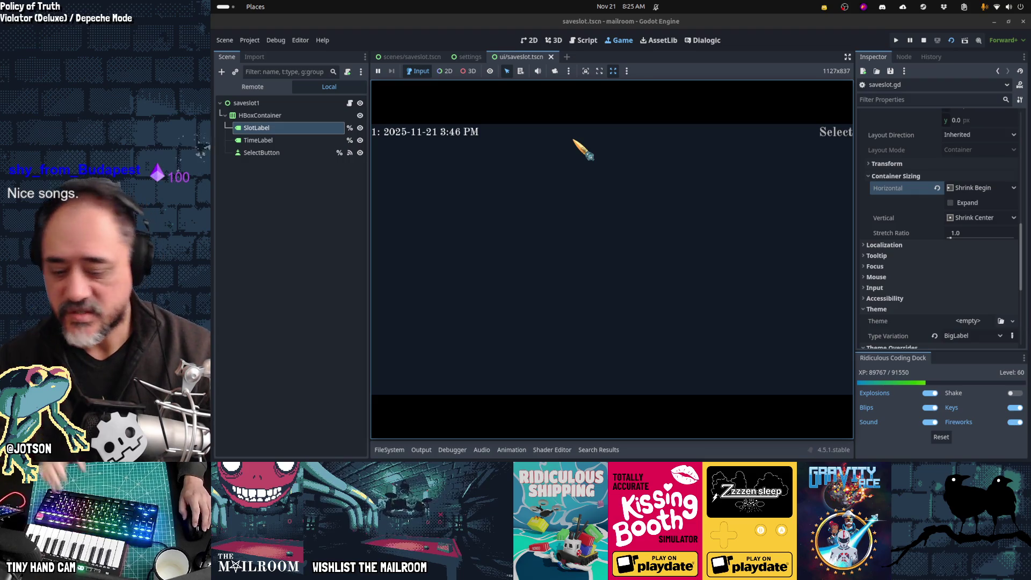
{"action": "key", "text": "F8"}
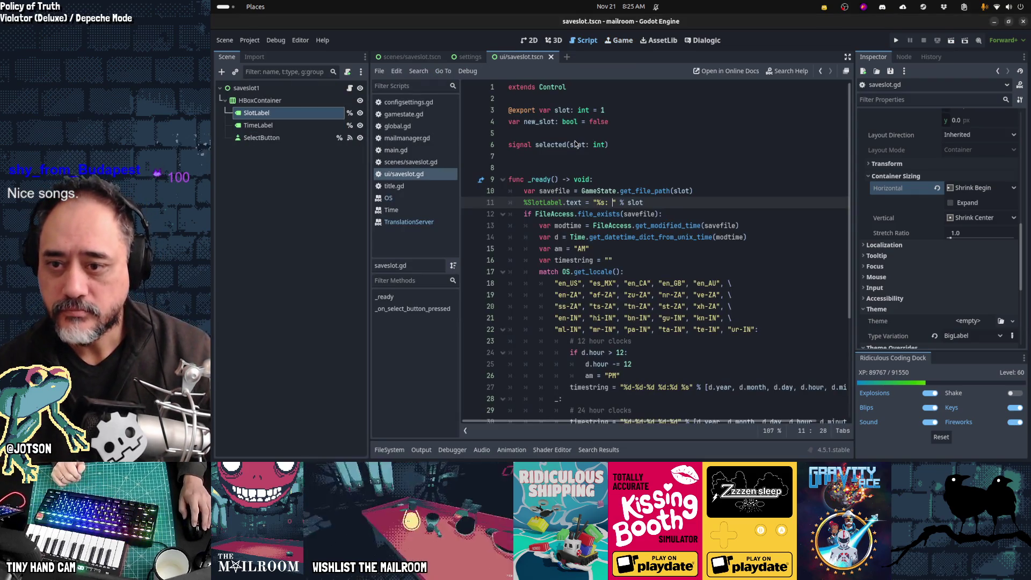
Set SlotLabel's text to the "SaveSlot.Label" key wrapped in tr()
{"action": "left_click", "coordinate": [608, 203]}
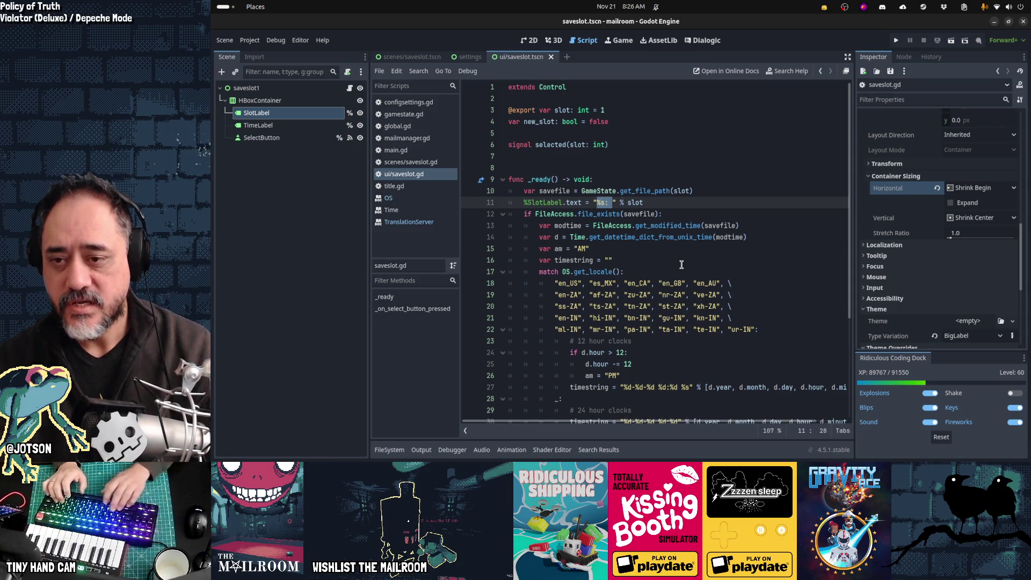
{"action": "type", "text": "SaveSlot"}
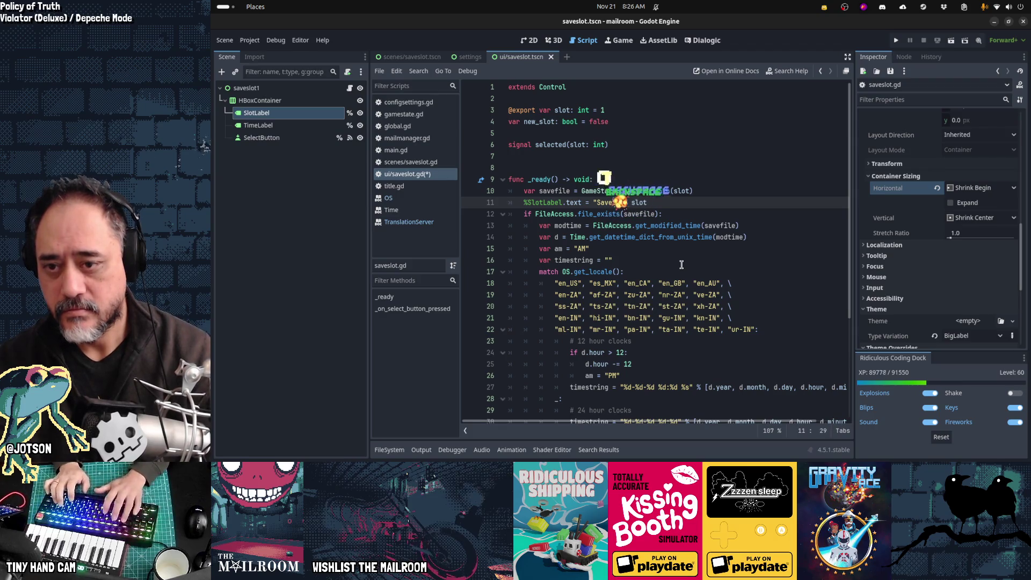
{"action": "type", "text": "ot.Lab"}
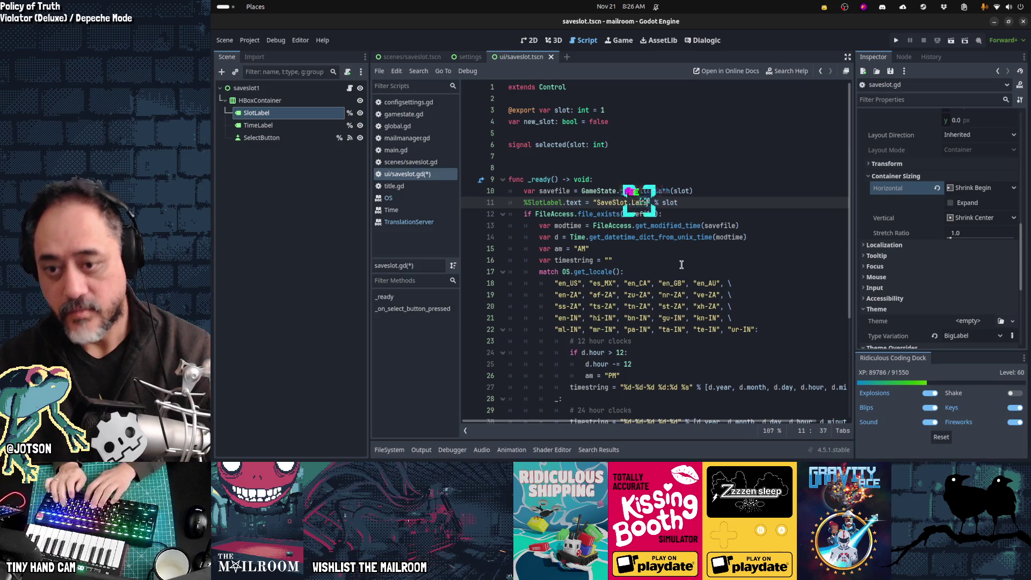
{"action": "type", "text": "el"}
{"action": "key", "text": "Left"}
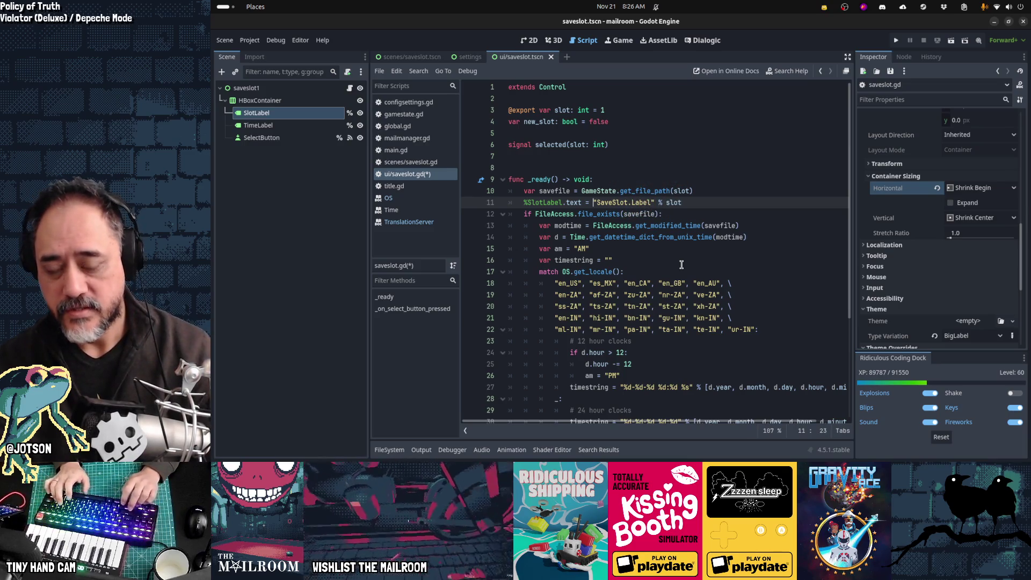
{"action": "type", "text": "tr("}
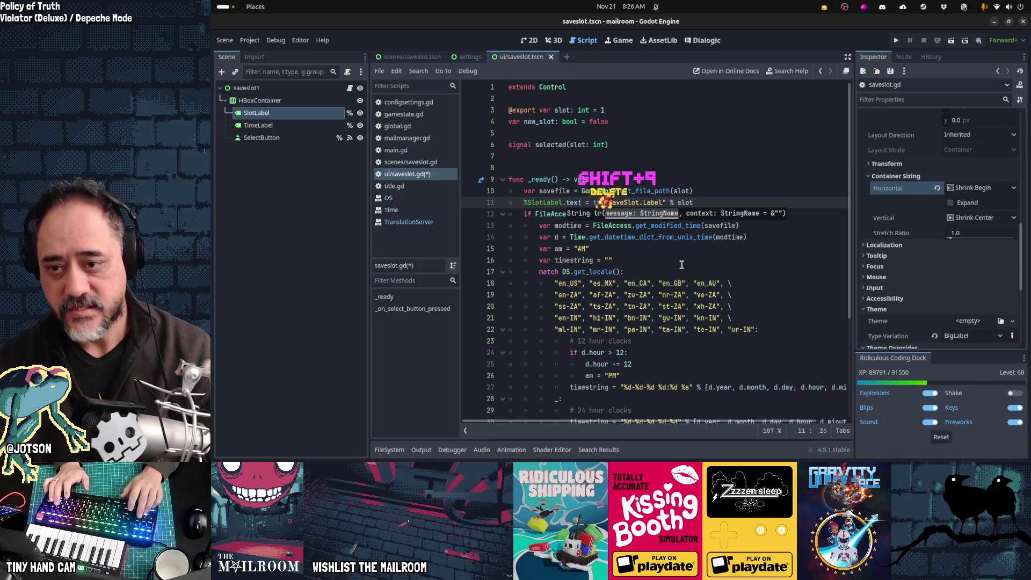
{"action": "key", "text": "Delete"}
{"action": "key", "text": "Right"}
{"action": "key", "text": "Right"}
{"action": "key", "text": "Right"}
Replace the % slot formatting with .format(["slot": slot])
{"action": "type", "text": ").format(\""}
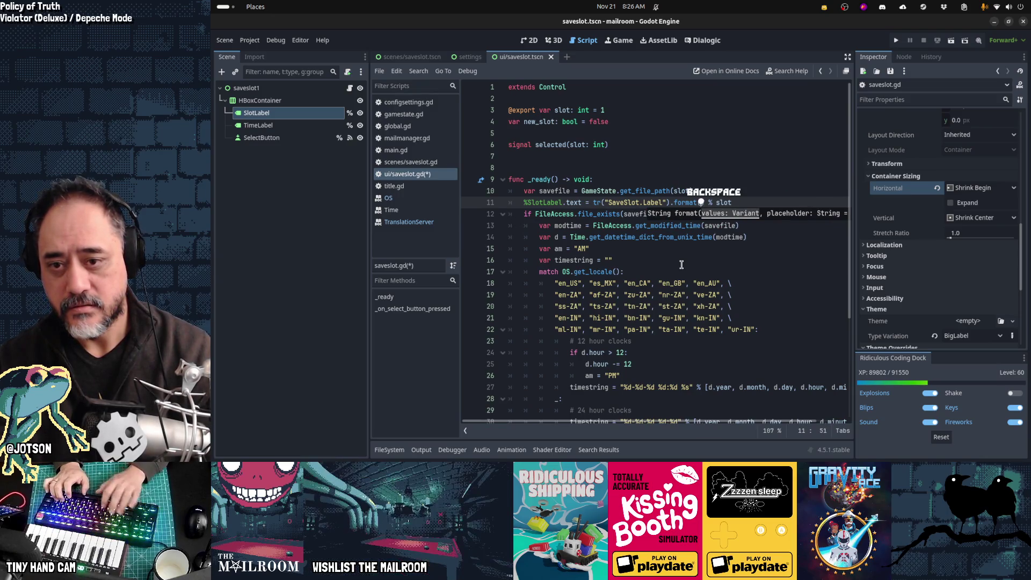
{"action": "type", "text": "[slo"}
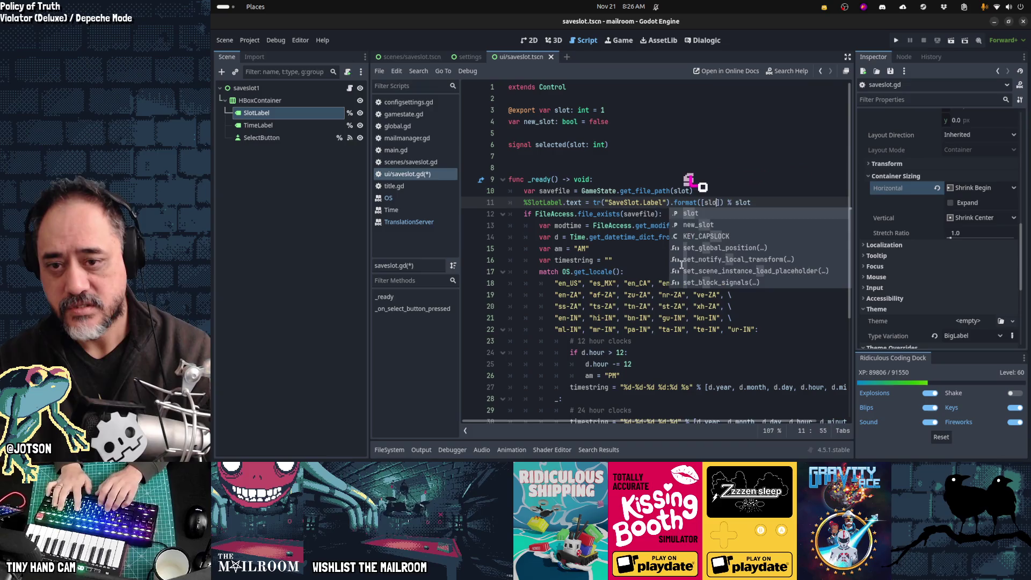
{"action": "key", "text": "BackSpace"}
{"action": "key", "text": "BackSpace"}
{"action": "type", "text": "\"slot\": "}
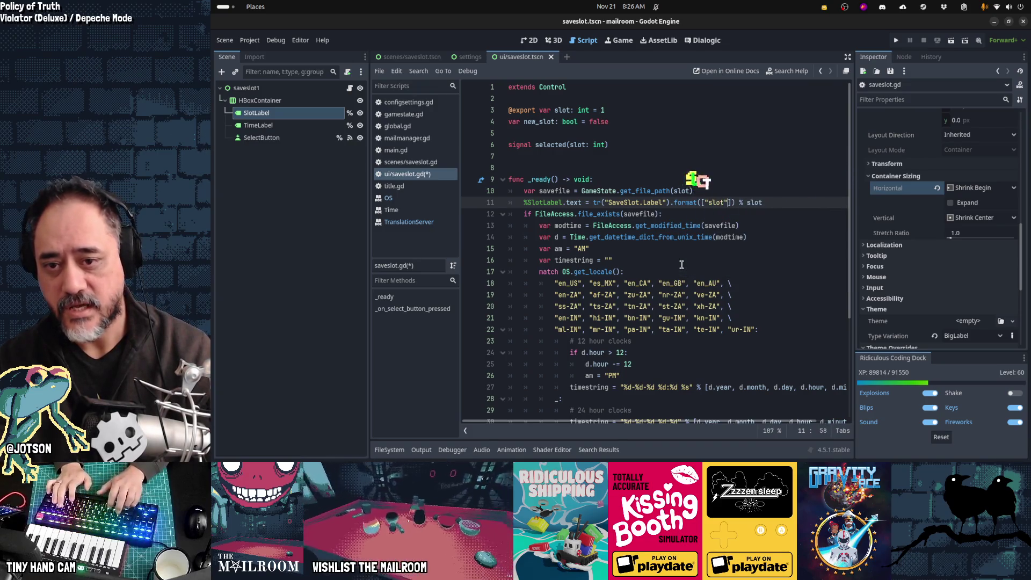
{"action": "type", "text": "slot"}
{"action": "key", "text": "Right"}
{"action": "key", "text": "Right"}
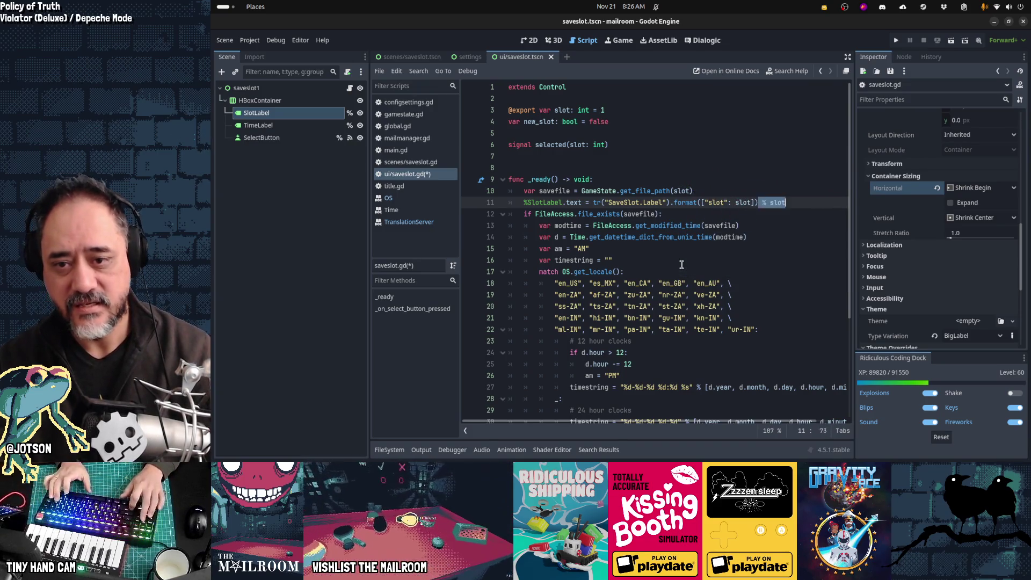
{"action": "key", "text": "Delete"}
{"action": "key", "text": "Delete"}
{"action": "key", "text": "Delete"}
{"action": "key", "text": "Home"}
{"action": "key", "text": "Home"}
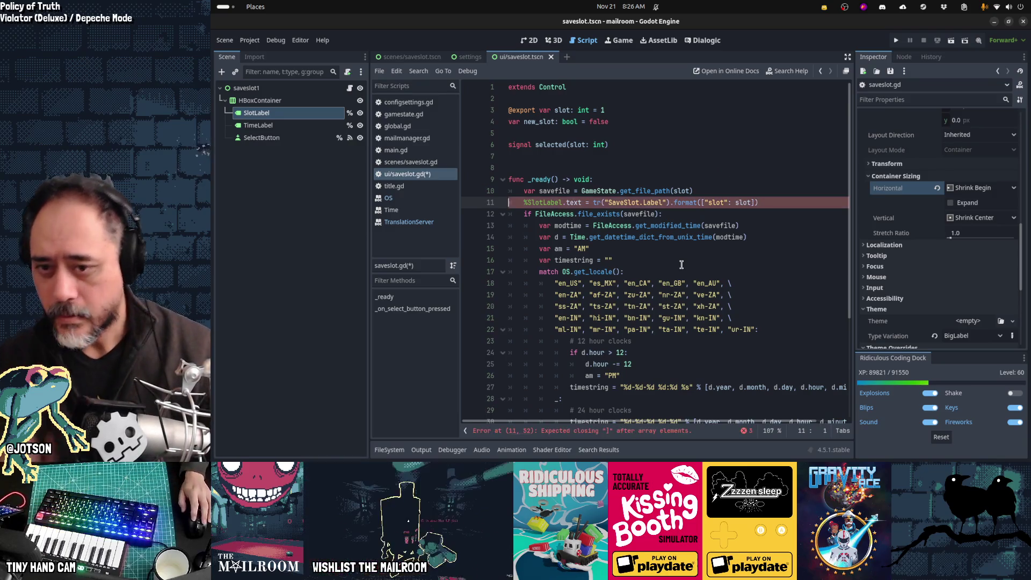
{"action": "key", "text": "ctrl+shift+f"}
Search the project for .format uses and change the argument to a {"slot": slot} dictionary
{"action": "type", "text": ".format"}
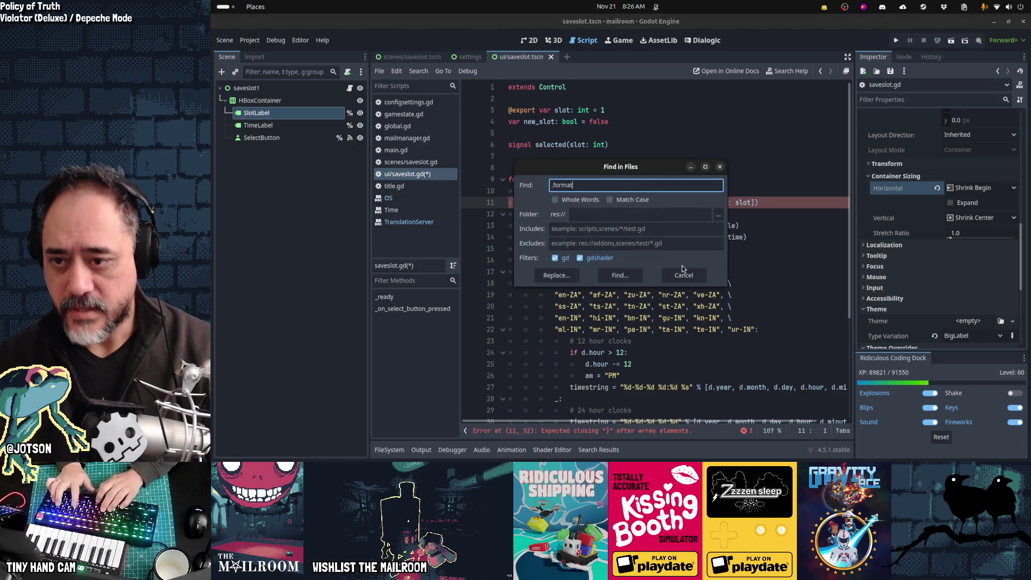
{"action": "key", "text": "Return"}
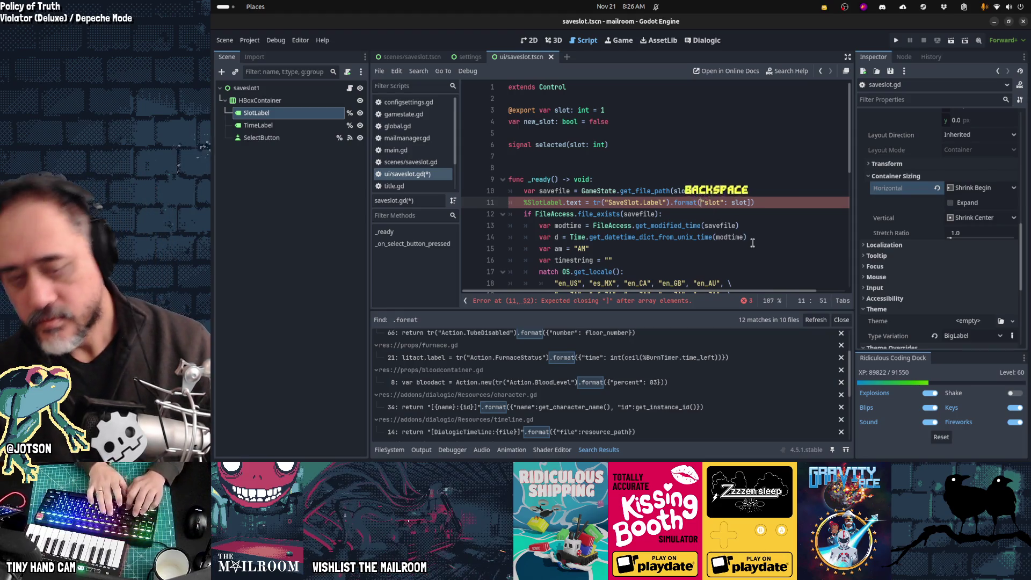
{"action": "type", "text": "{"}
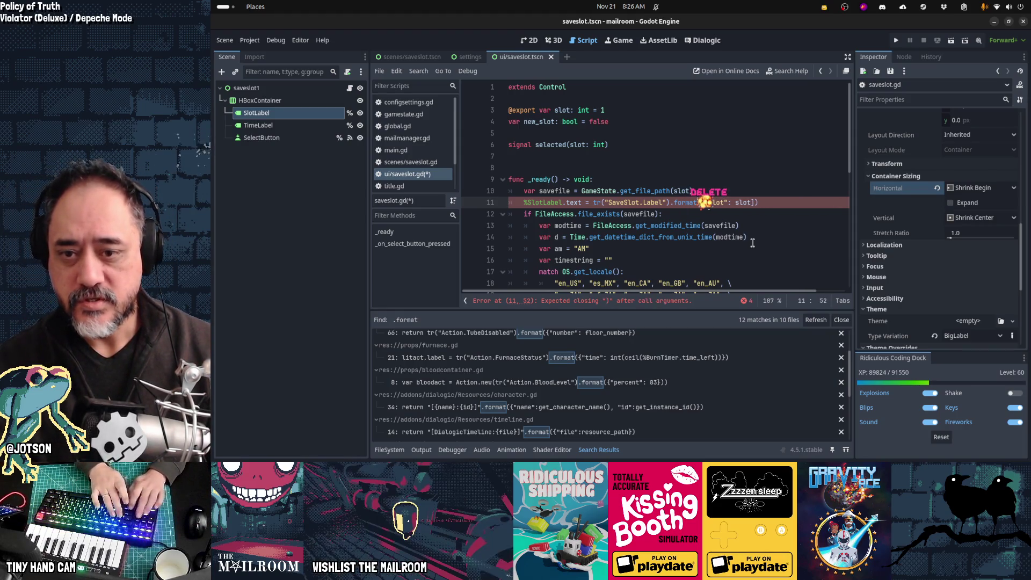
{"action": "key", "text": "BackSpace"}
Save the script and take the SaveSlot.Label key over to the spreadsheet
{"action": "key", "text": "ctrl+s"}
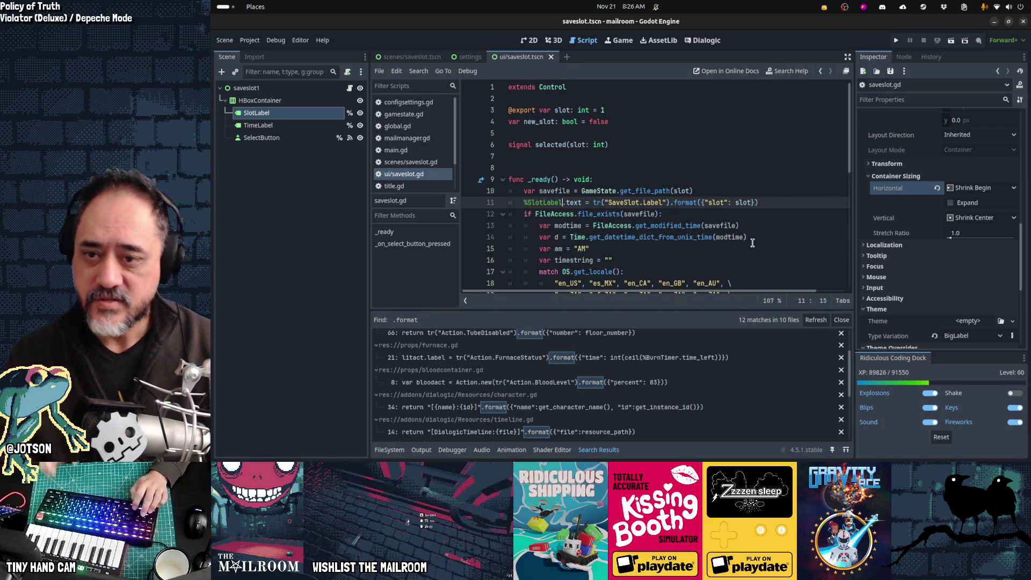
{"action": "key", "text": "ctrl+Right"}
{"action": "key", "text": "ctrl+Right"}
{"action": "key", "text": "ctrl+Right"}
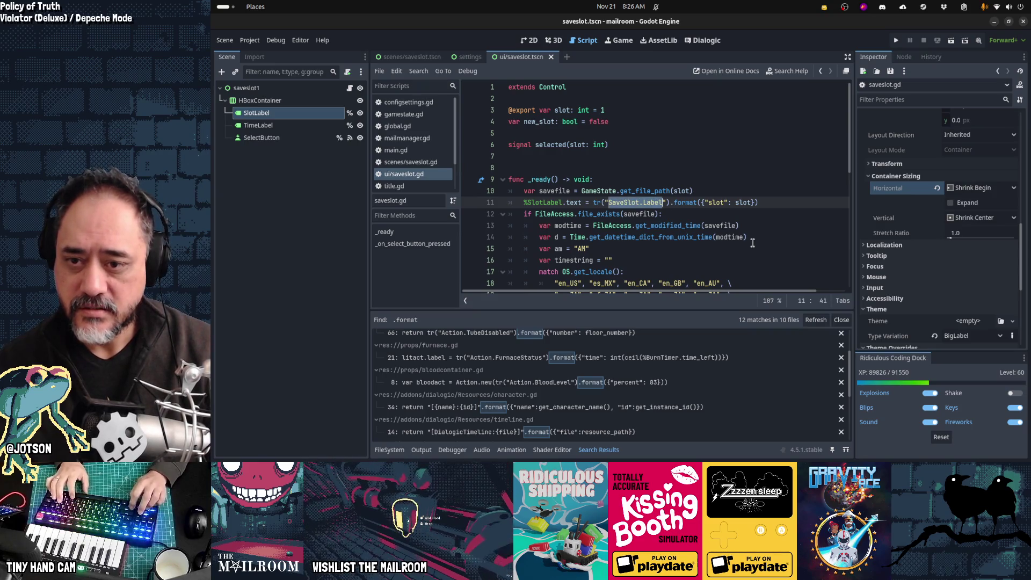
{"action": "key", "text": "alt+Tab"}
{"action": "key", "text": "alt+Tab"}
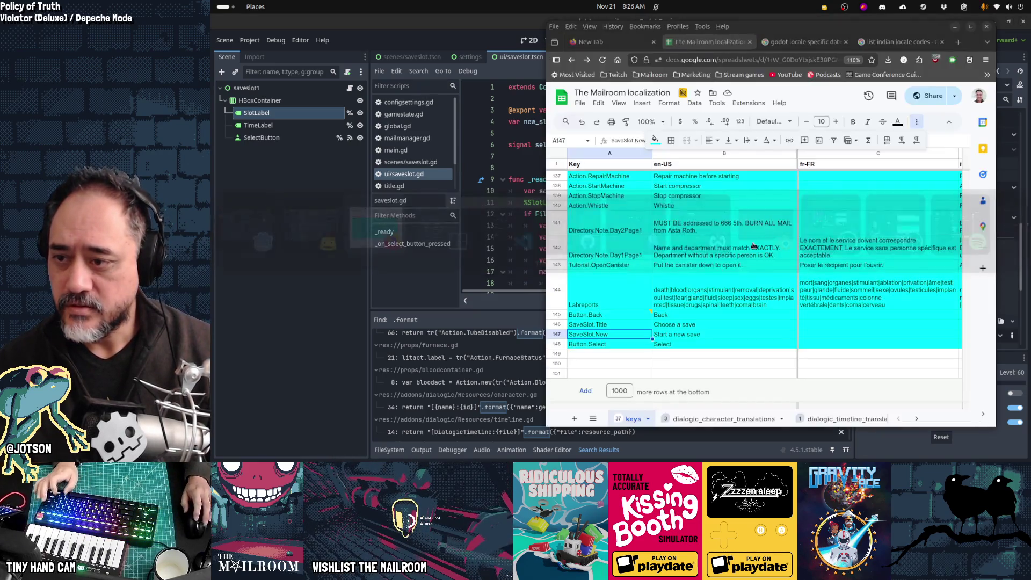
Add row 149 with key SaveSlot.Label and en-US text "Slot {number}:", then use phone-sized preview
{"action": "left_click", "coordinate": [617, 356]}
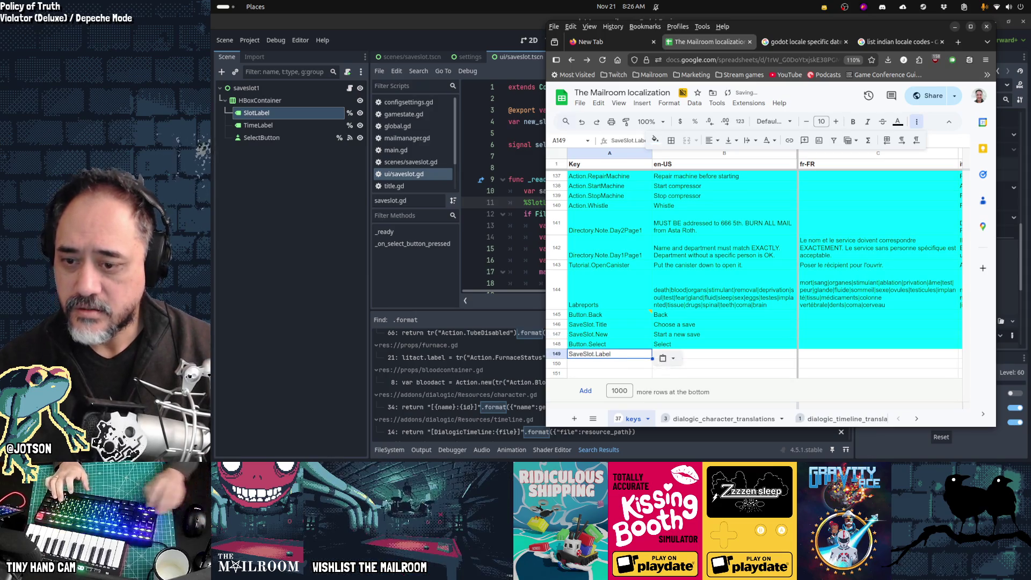
{"action": "key", "text": "Tab"}
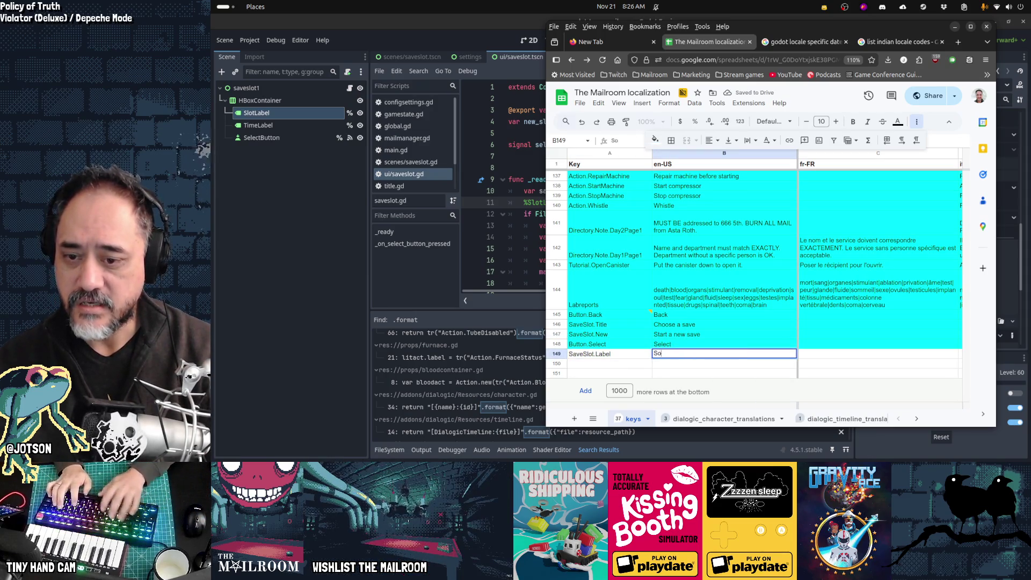
{"action": "type", "text": "lot {slot"}
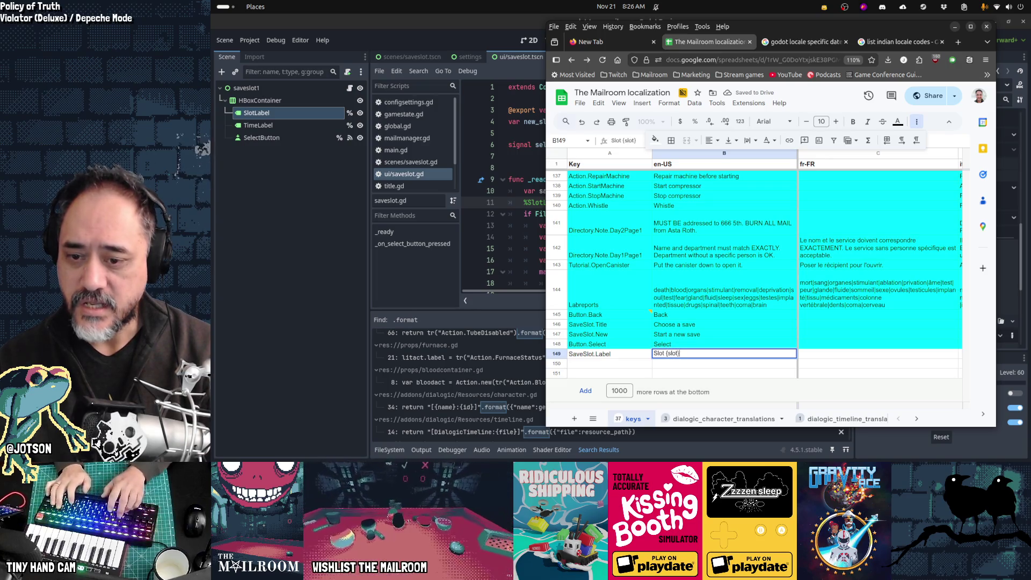
{"action": "key", "text": "Return"}
{"action": "left_click", "coordinate": [725, 353]}
{"action": "type", "text": "number"}
{"action": "key", "text": "Return"}
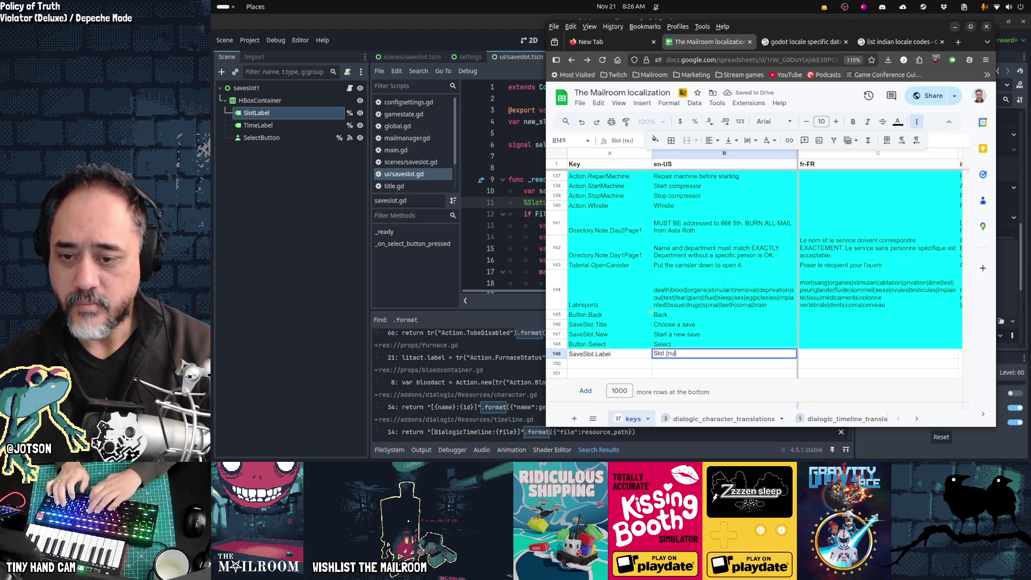
{"action": "key", "text": "Return"}
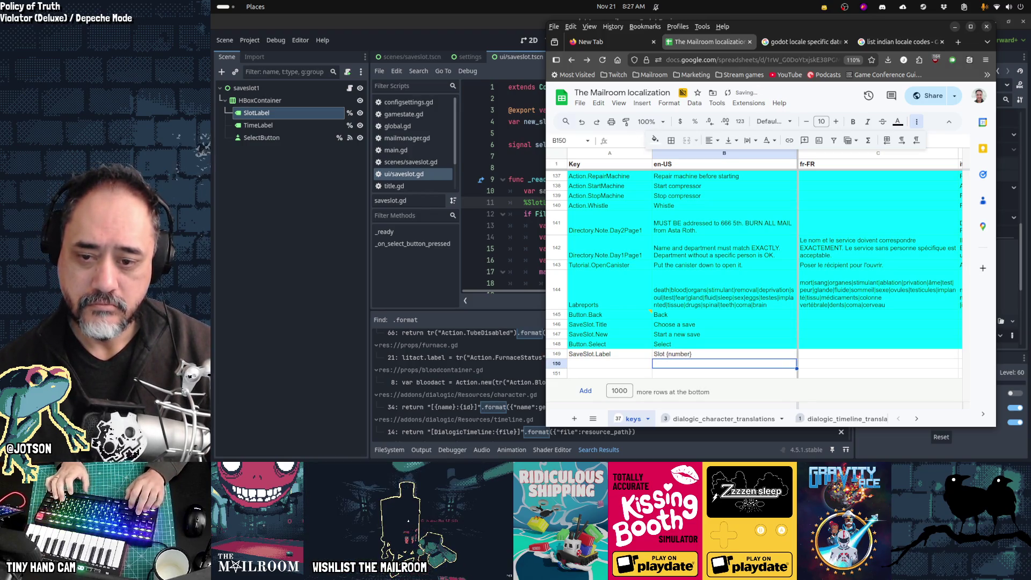
{"action": "type", "text": ":"}
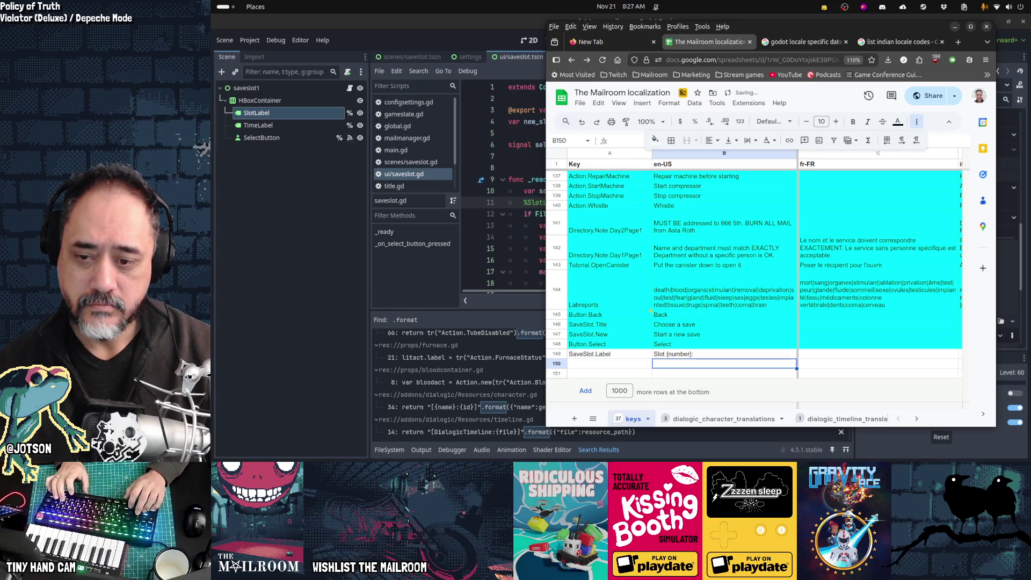
{"action": "key", "text": "Left"}
{"action": "key", "text": "Up"}
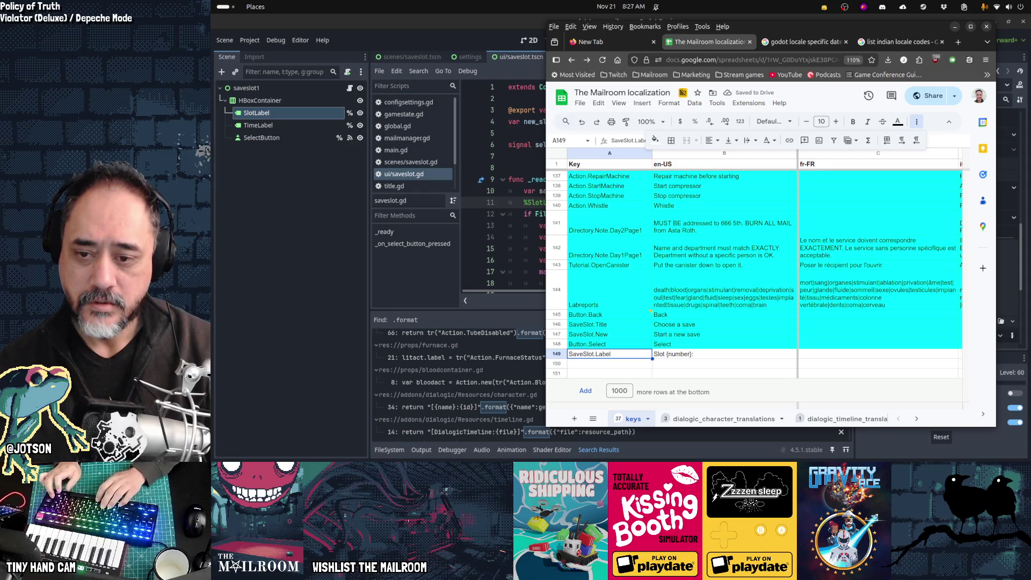
{"action": "key", "text": "ctrl+shift+m"}
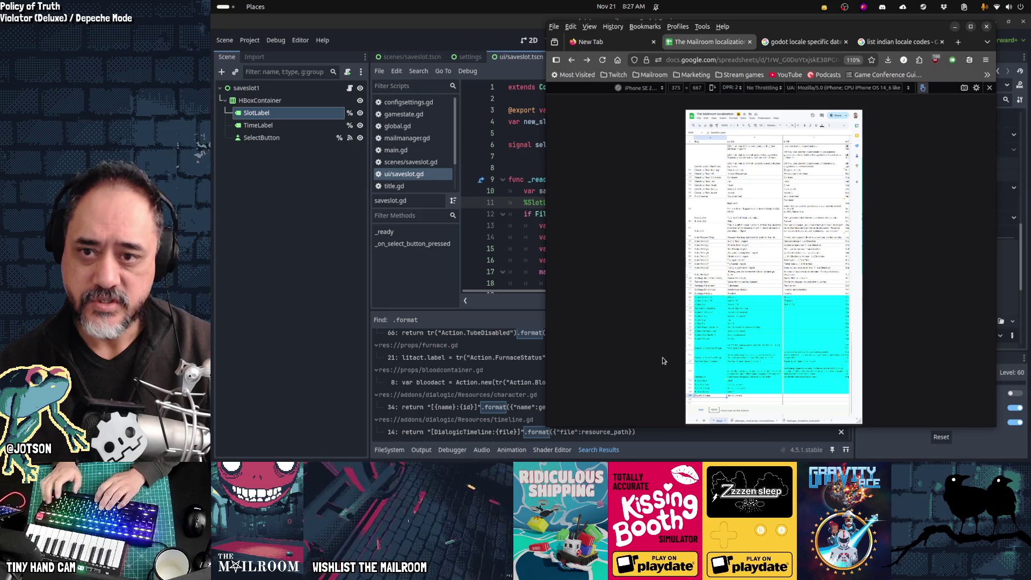
Reload the spreadsheet page and scroll around it to find the new row
{"action": "key", "text": "ctrl+r"}
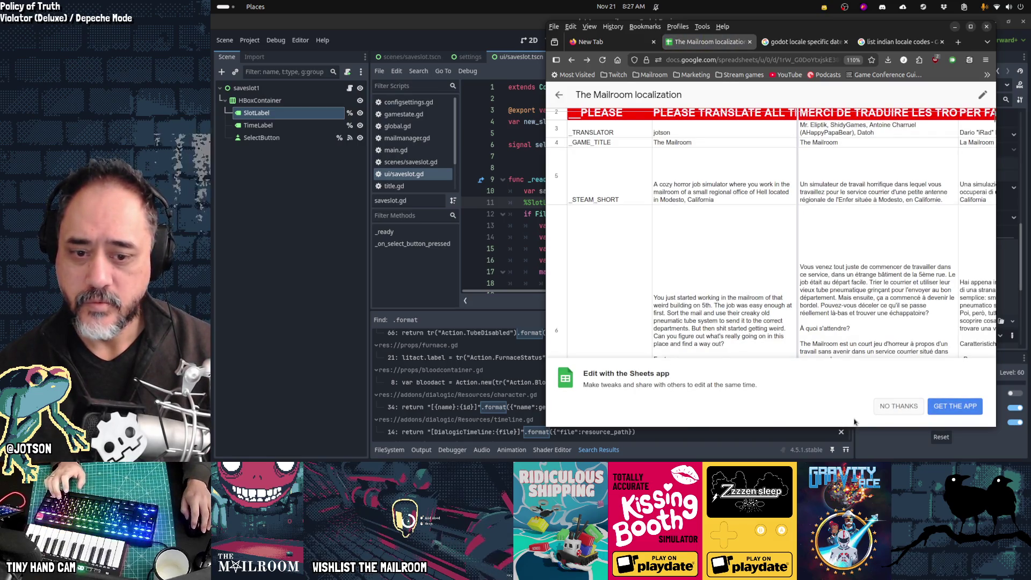
{"action": "left_click", "coordinate": [896, 403]}
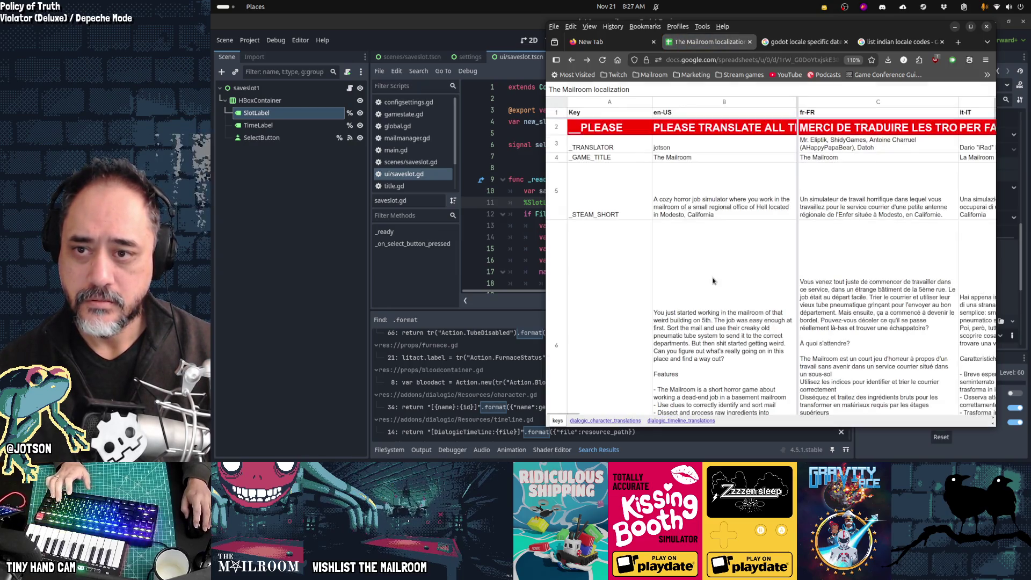
{"action": "scroll", "coordinate": [712, 283], "scroll_direction": "down", "scroll_amount": 10}
{"action": "scroll", "coordinate": [712, 285], "scroll_direction": "down", "scroll_amount": 15}
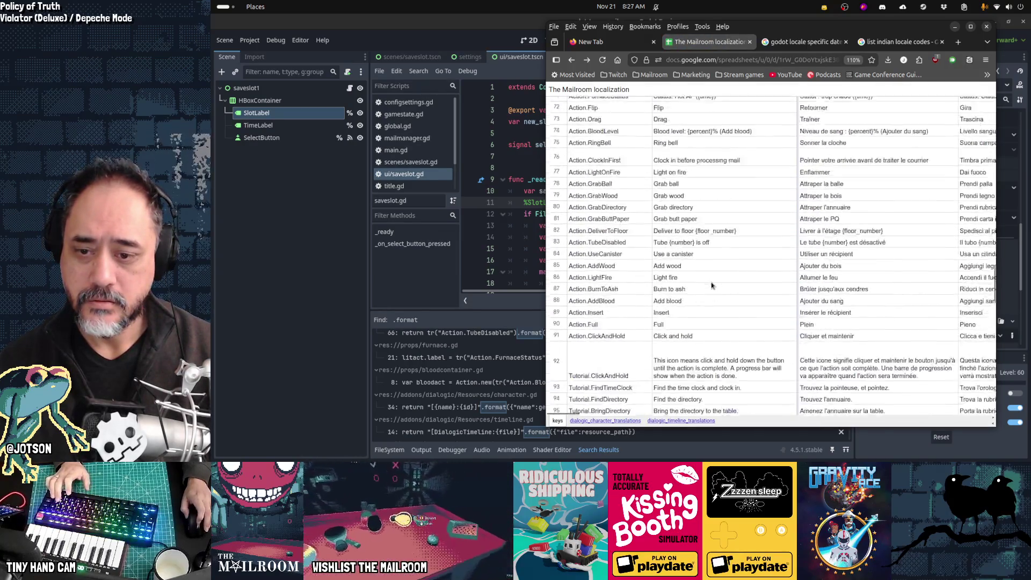
{"action": "scroll", "coordinate": [712, 285], "scroll_direction": "down", "scroll_amount": 3}
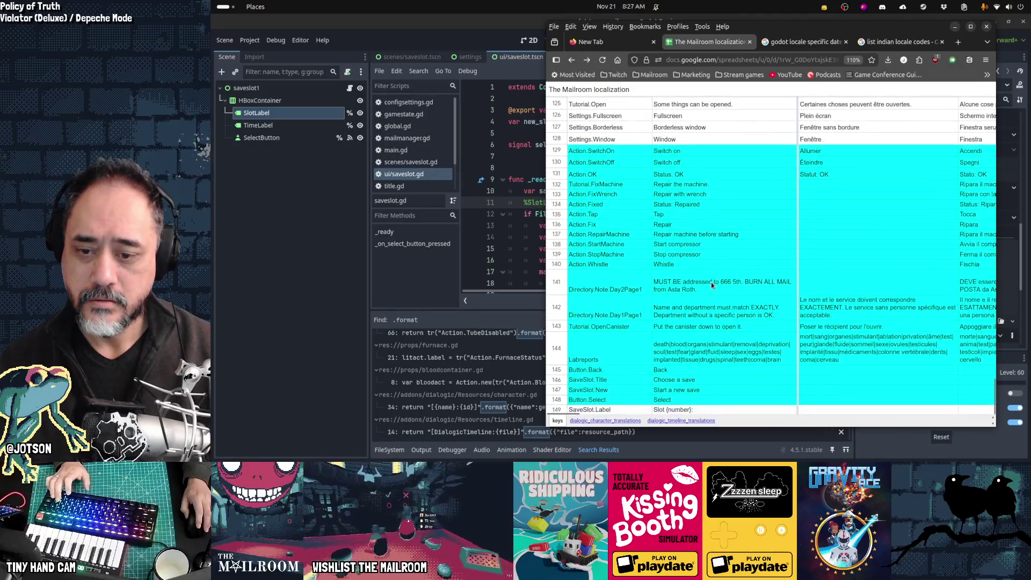
{"action": "scroll", "coordinate": [671, 326], "scroll_direction": "right", "scroll_amount": 3}
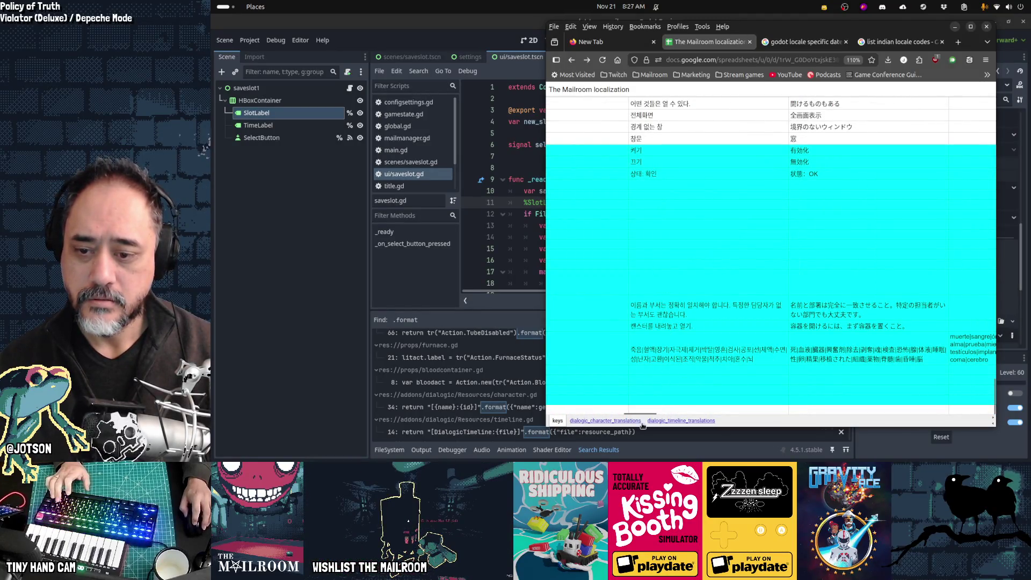
{"action": "left_click_drag", "start_coordinate": [648, 415], "coordinate": [571, 404]}
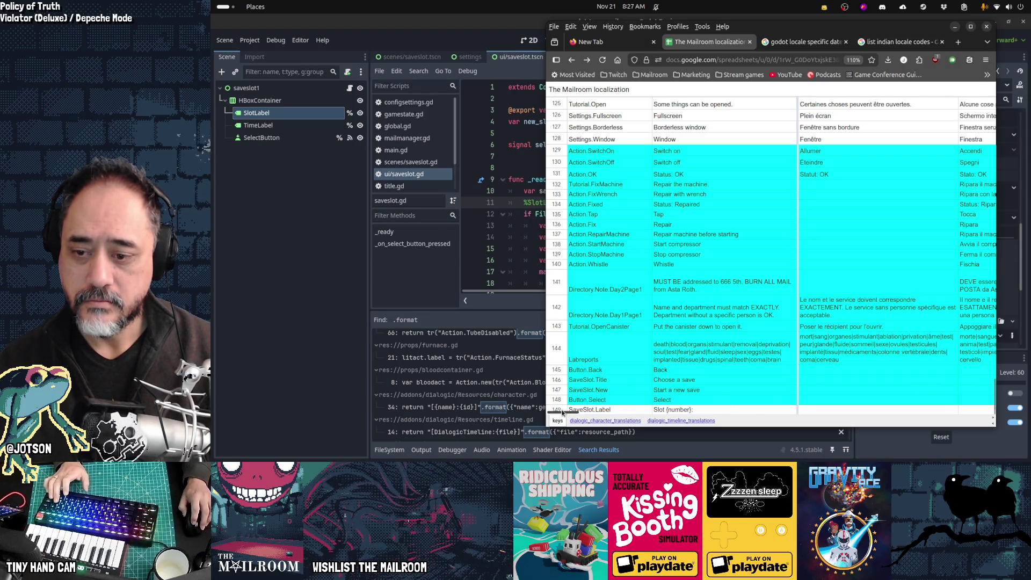
{"action": "left_click", "coordinate": [750, 62]}
{"action": "key", "text": "Escape"}
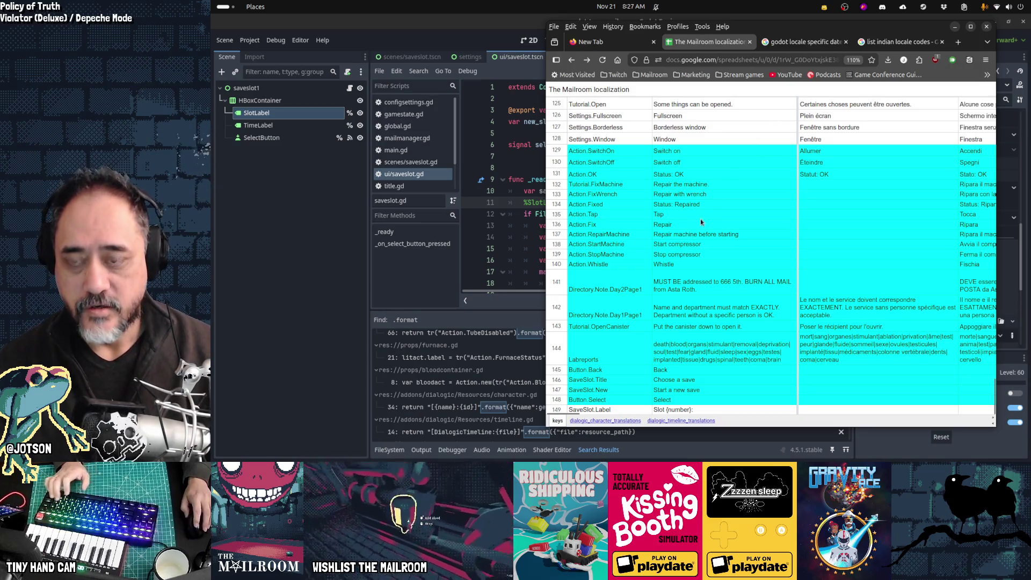
{"action": "scroll", "coordinate": [693, 228], "scroll_direction": "up", "scroll_amount": 10}
{"action": "scroll", "coordinate": [701, 222], "scroll_direction": "up", "scroll_amount": 10}
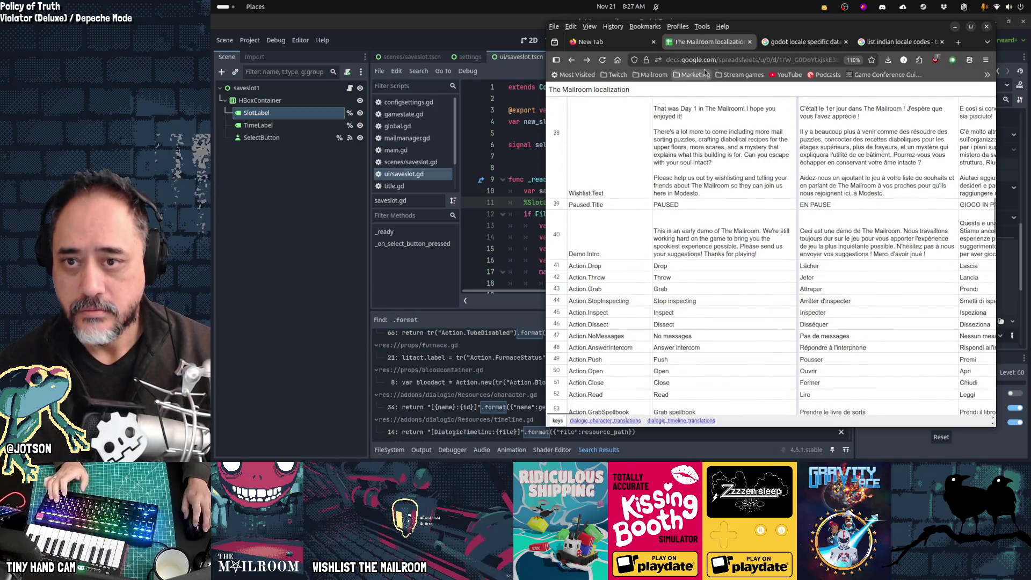
{"action": "left_click", "coordinate": [702, 60]}
{"action": "key", "text": "Return"}
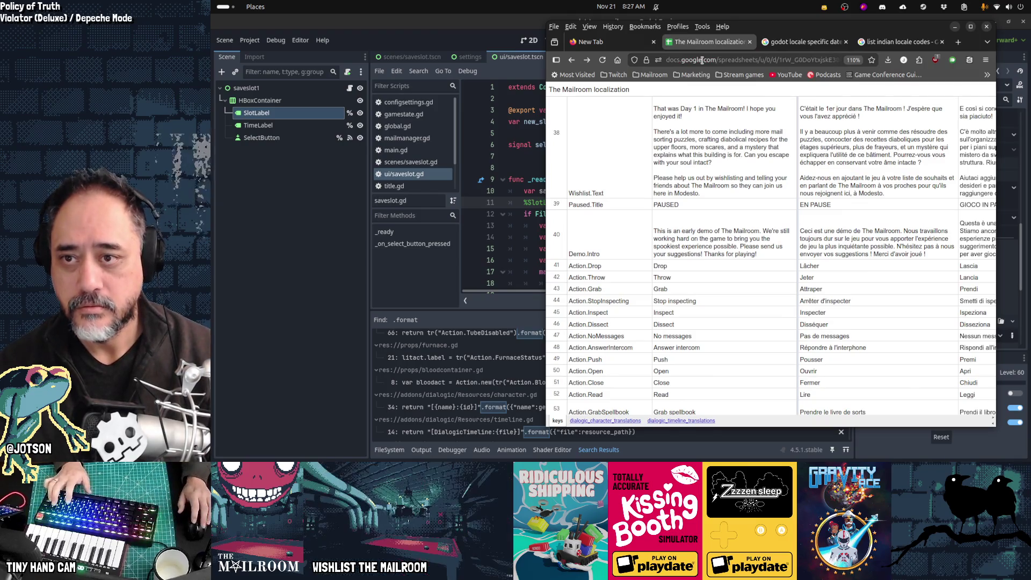
Reopen The Mailroom localization sheet by searching 'localization' and select the SaveSlot.Label cell A149
{"action": "left_click", "coordinate": [666, 59]}
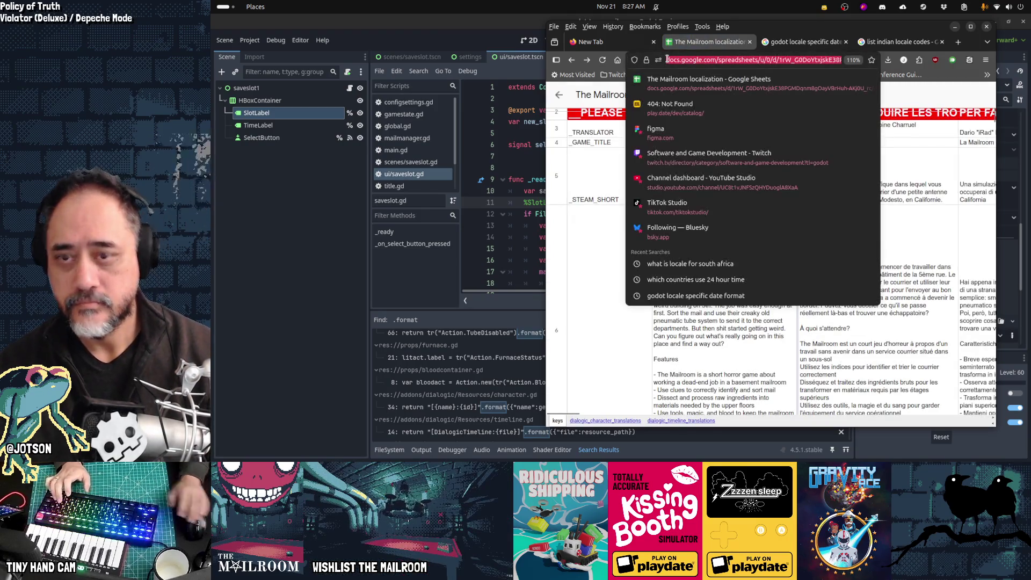
{"action": "type", "text": "localization"}
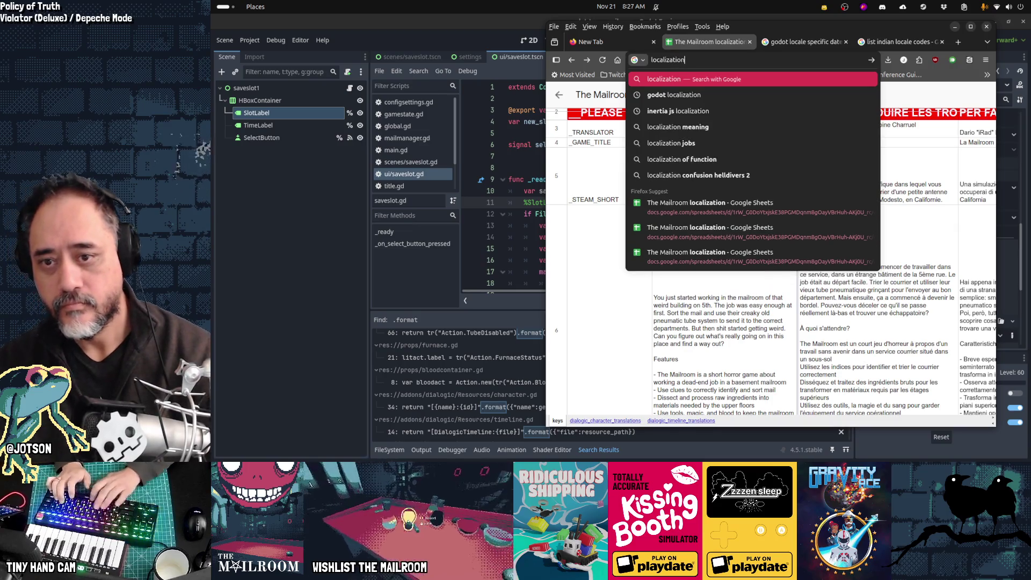
{"action": "key", "text": "Up"}
{"action": "key", "text": "Up"}
{"action": "key", "text": "Up"}
{"action": "key", "text": "Return"}
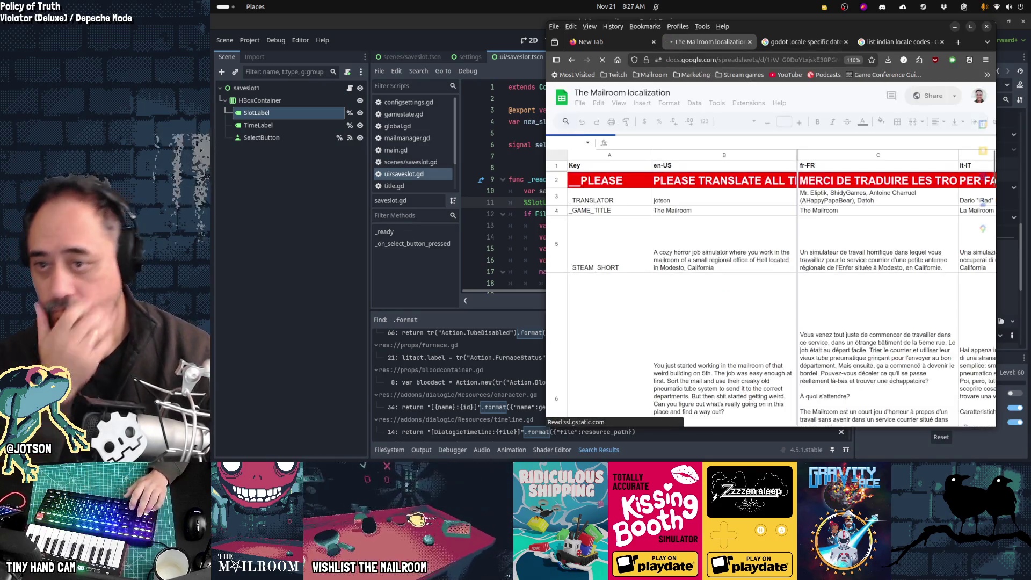
{"action": "scroll", "coordinate": [661, 256], "scroll_direction": "down", "scroll_amount": 10}
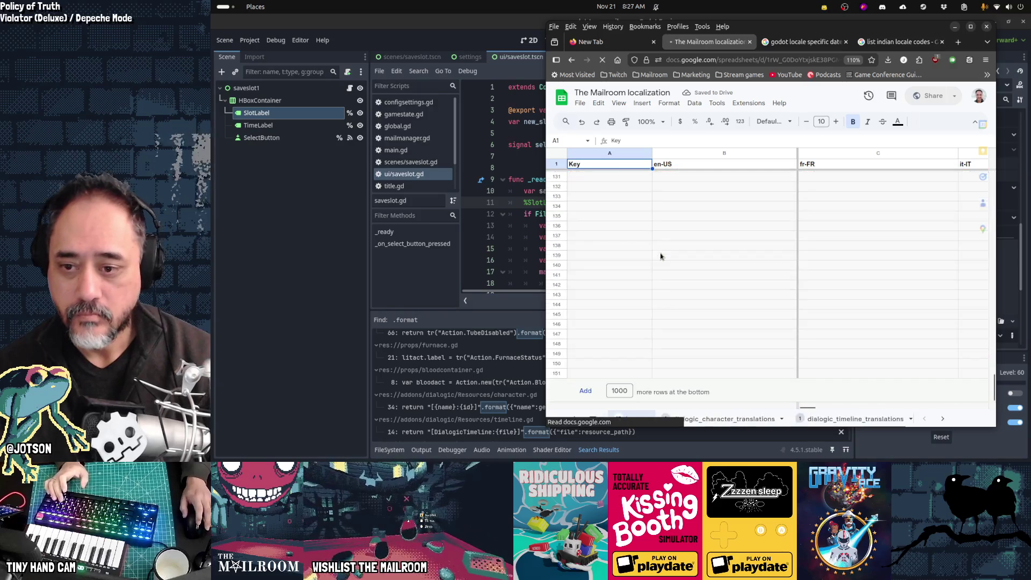
{"action": "scroll", "coordinate": [661, 256], "scroll_direction": "up", "scroll_amount": 5}
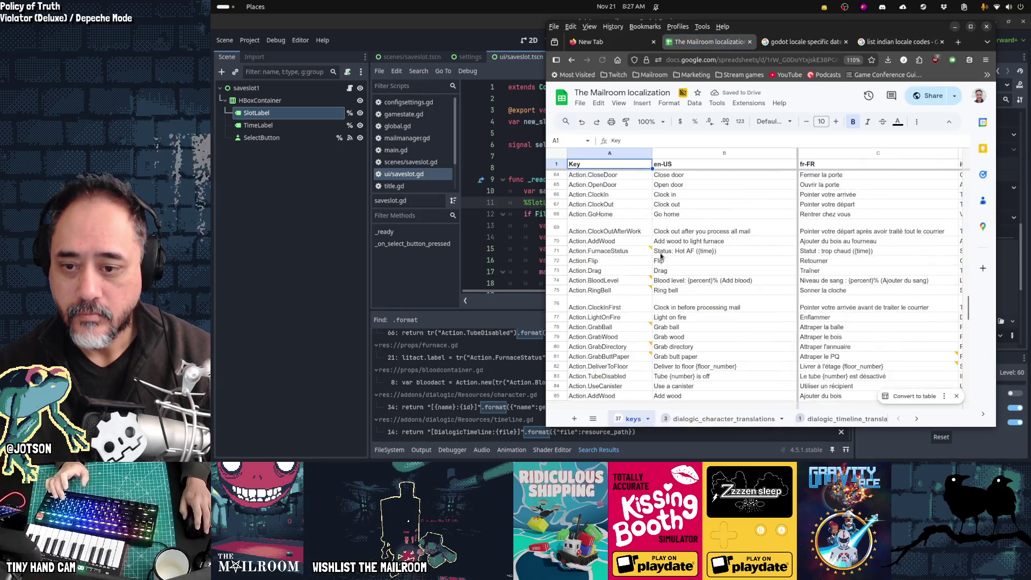
{"action": "scroll", "coordinate": [661, 256], "scroll_direction": "down", "scroll_amount": 10}
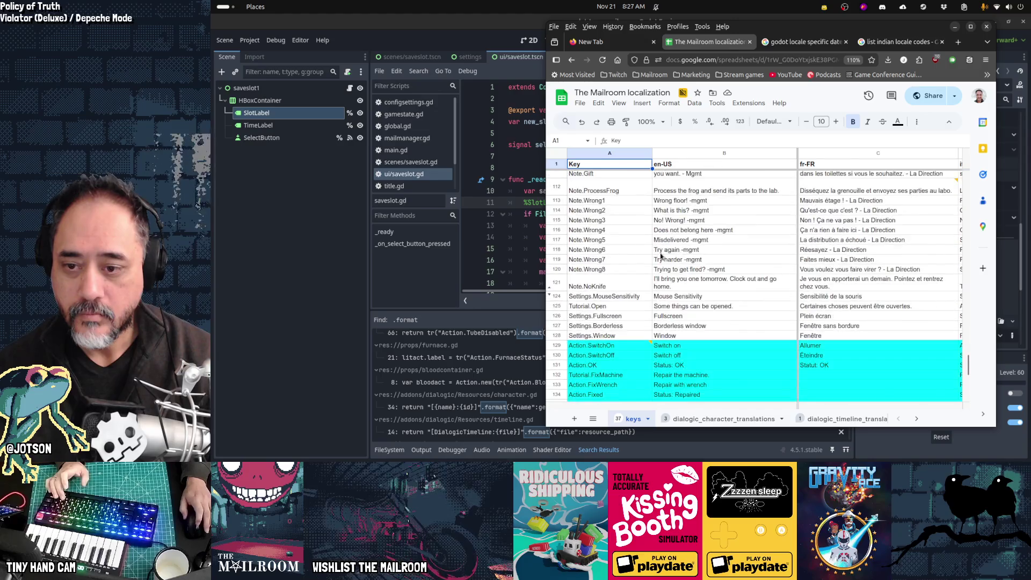
{"action": "scroll", "coordinate": [659, 253], "scroll_direction": "down", "scroll_amount": 1}
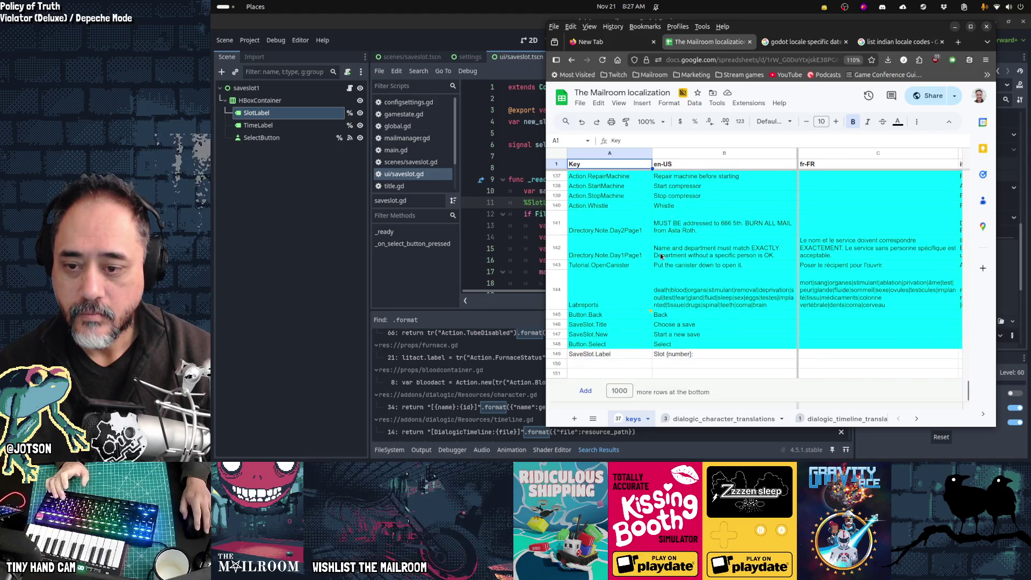
{"action": "left_click", "coordinate": [637, 355]}
{"action": "right_click", "coordinate": [637, 355]}
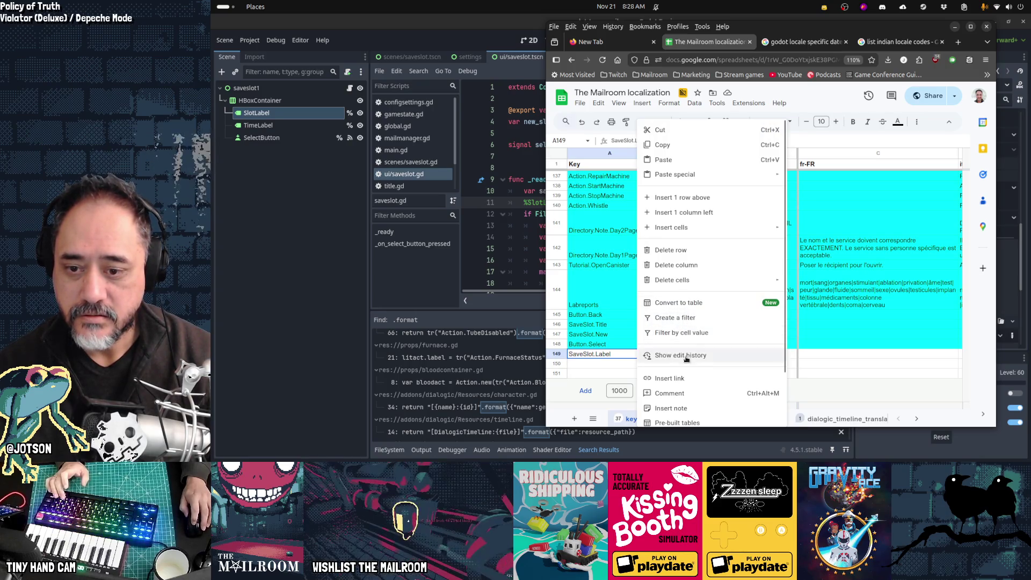
Comment on A149: "This is the label for the specific save slot the player is selecting"
{"action": "key", "text": "Escape"}
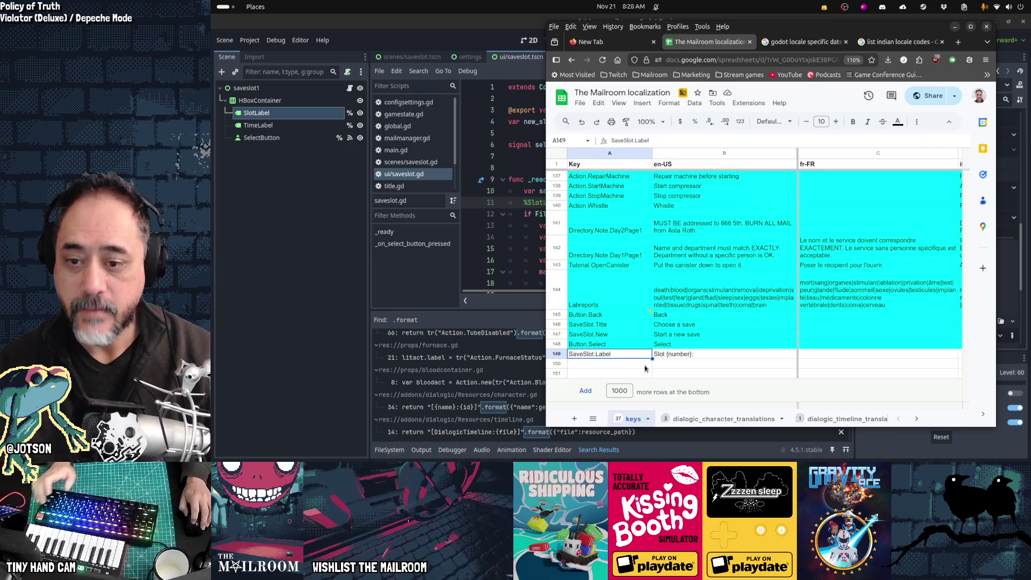
{"action": "key", "text": "ctrl+space"}
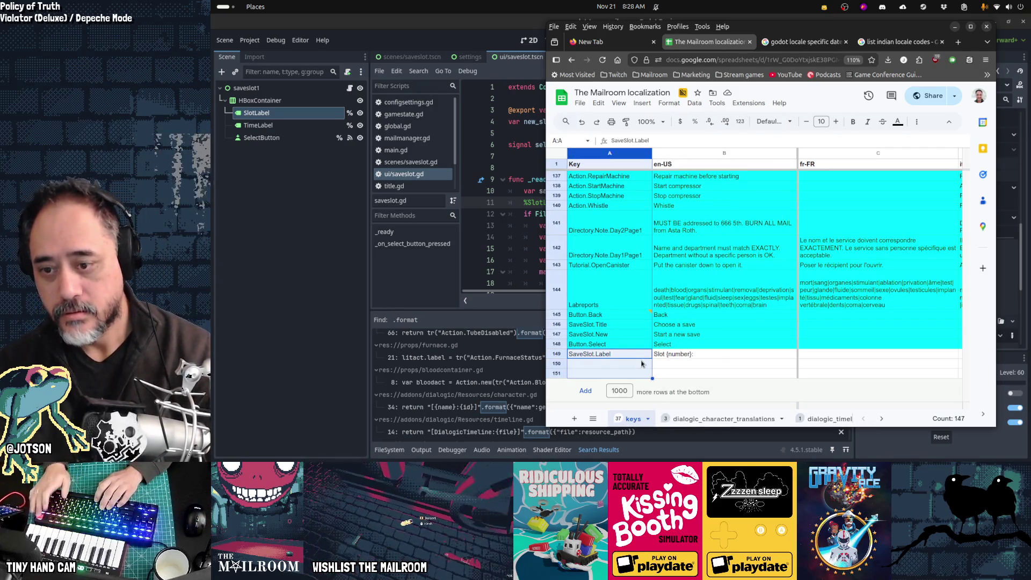
{"action": "left_click", "coordinate": [633, 357]}
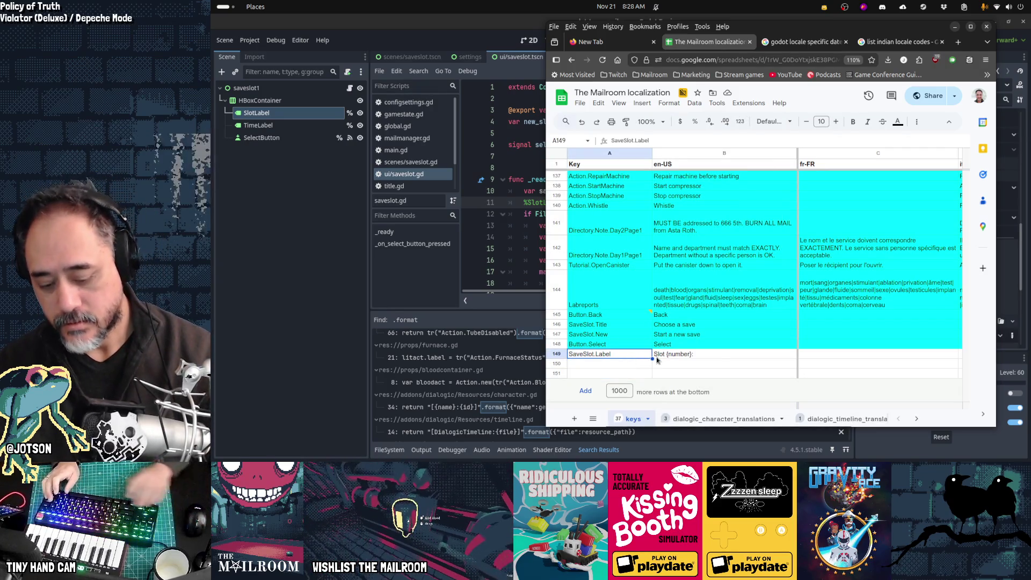
{"action": "key", "text": "ctrl+alt+m"}
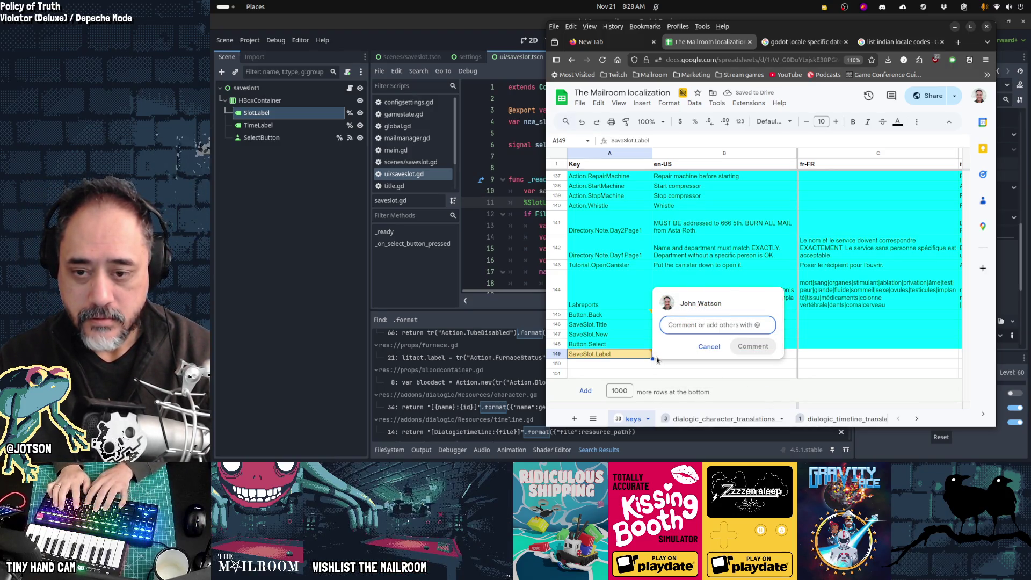
{"action": "type", "text": "This is the label for"}
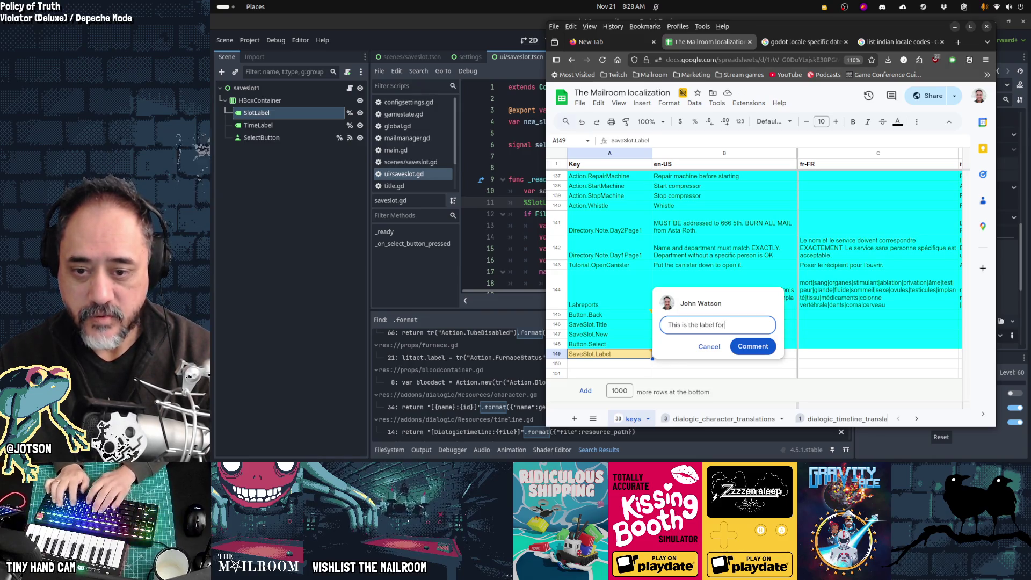
{"action": "type", "text": " the specific save s"}
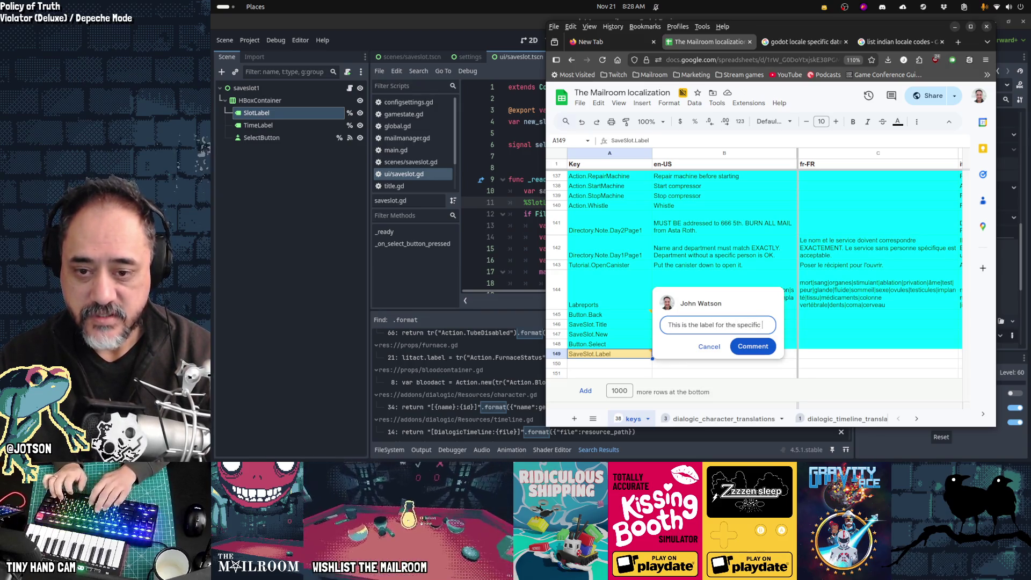
{"action": "type", "text": "lot the "}
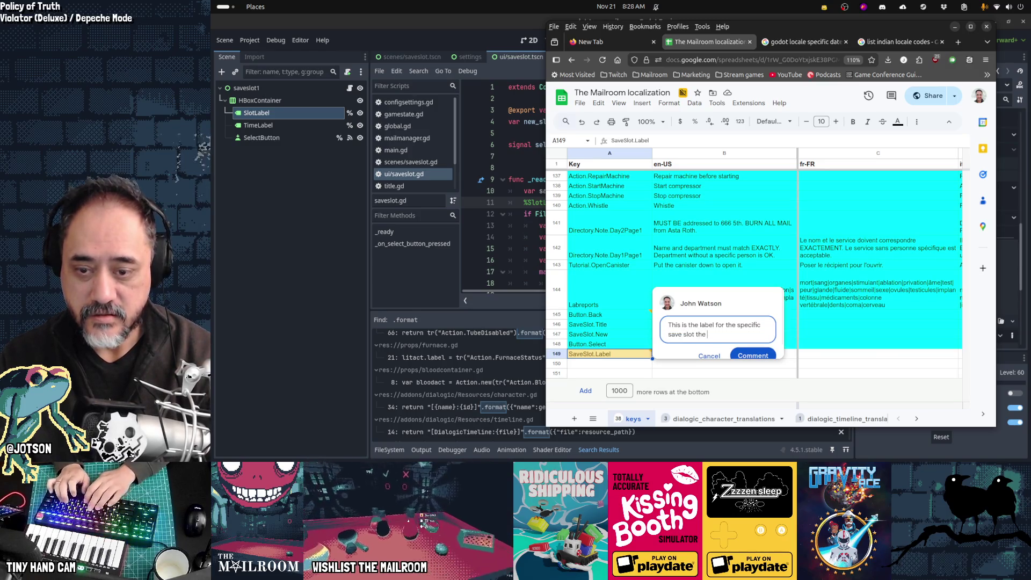
{"action": "type", "text": "player is selecting"}
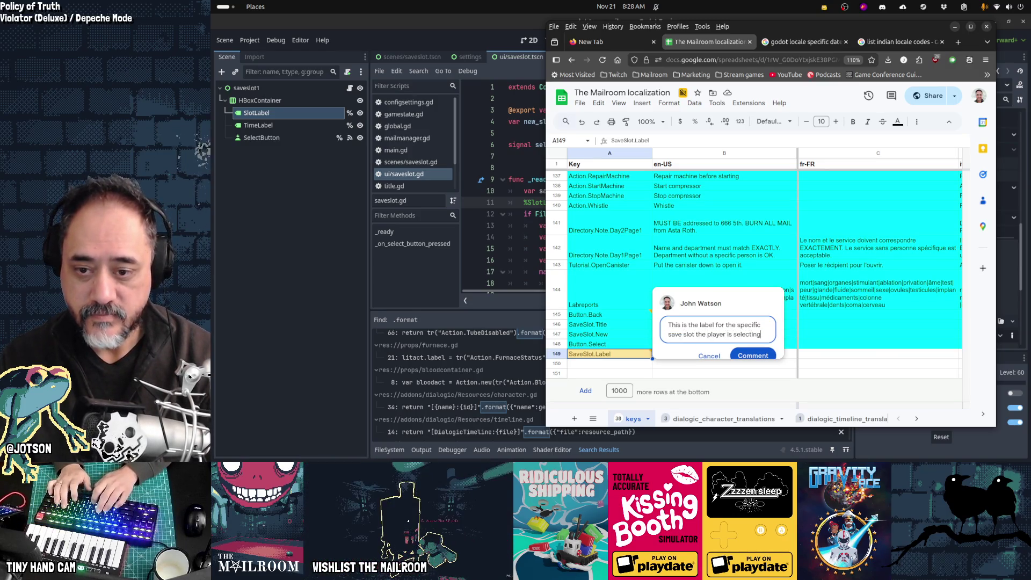
{"action": "key", "text": "Return"}
{"action": "key", "text": "BackSpace"}
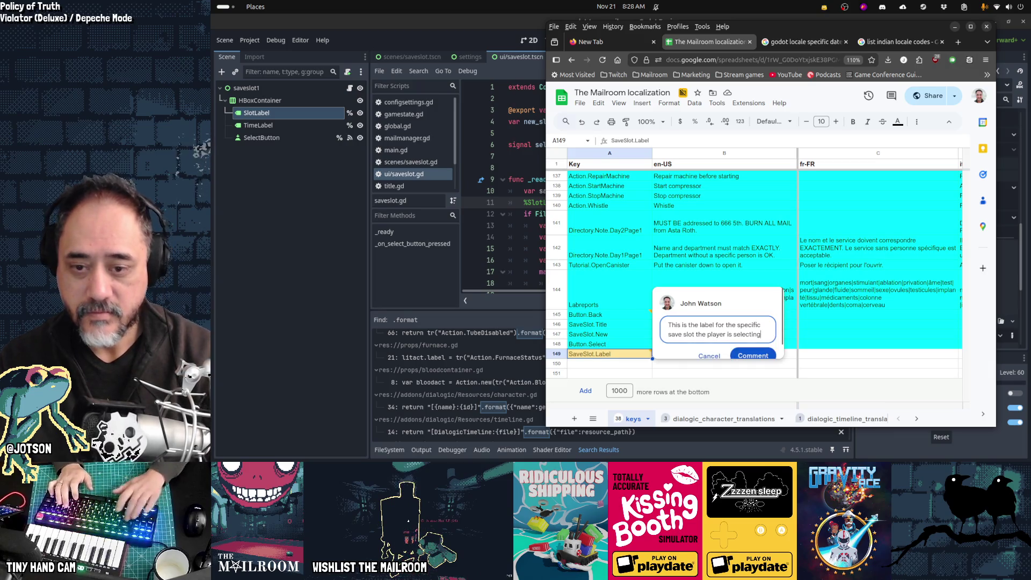
{"action": "key", "text": "ctrl+Return"}
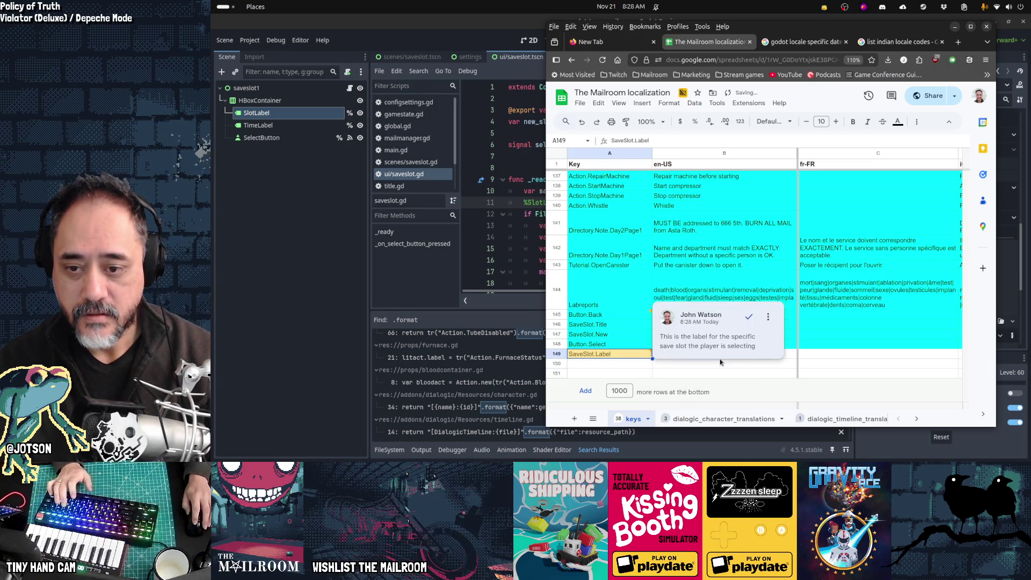
{"action": "left_click", "coordinate": [682, 355]}
{"action": "key", "text": "ctrl+v"}
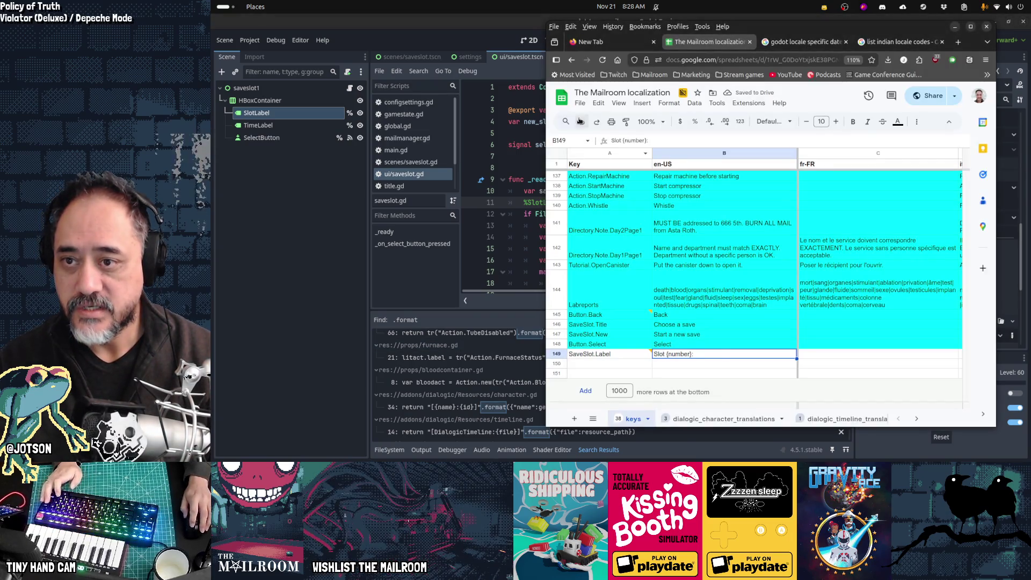
{"action": "left_click", "coordinate": [580, 103]}
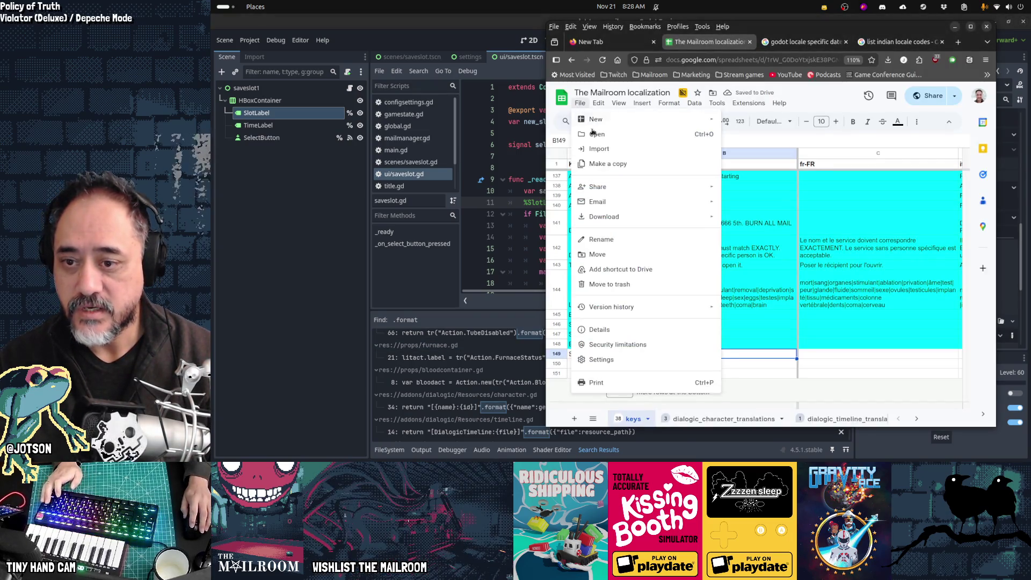
Download the localization sheet as CSV and return to Godot
{"action": "mouse_move", "coordinate": [645, 216]}
{"action": "left_click", "coordinate": [771, 279]}
{"action": "key", "text": "alt+Tab"}
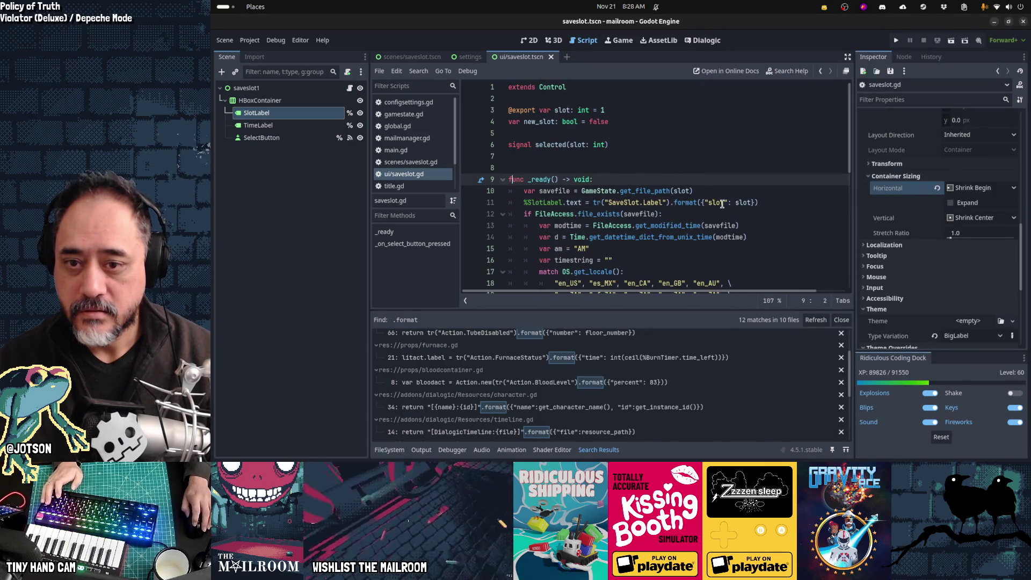
Rename the format key to "number" so it reads {"number": slot}, save, and run the save slot scene
{"action": "double_click", "coordinate": [720, 203]}
{"action": "type", "text": "number"}
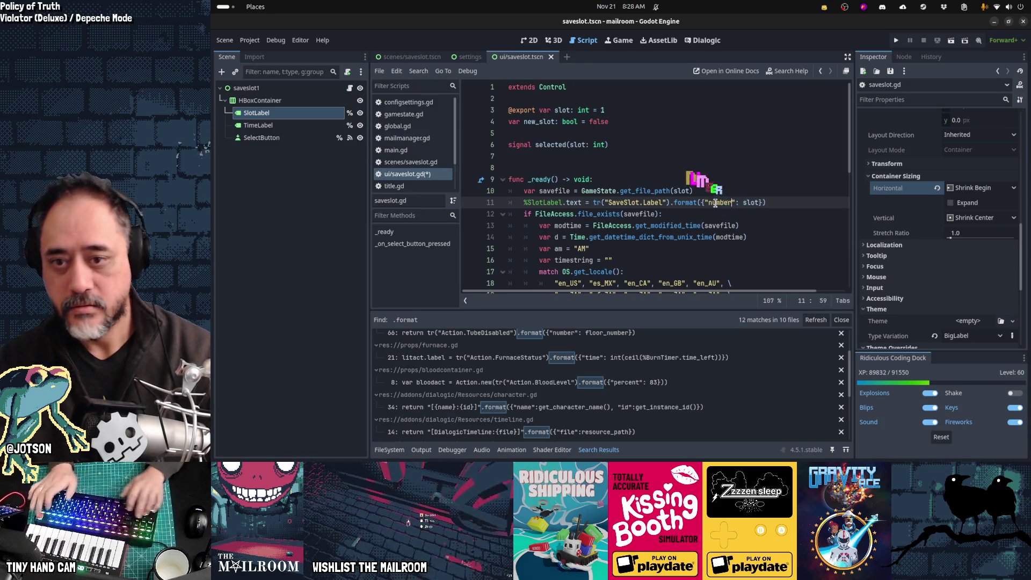
{"action": "key", "text": "ctrl+s"}
{"action": "key", "text": "Down"}
{"action": "key", "text": "Down"}
{"action": "key", "text": "Down"}
{"action": "key", "text": "F6"}
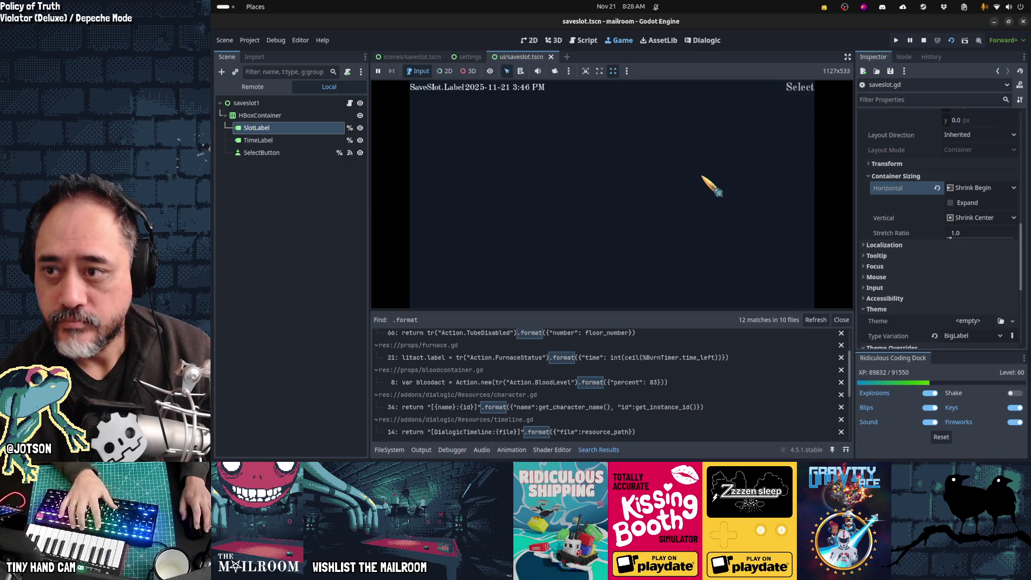
Stop the running game and run the scenes/saveslot.tscn save menu with F6
{"action": "key", "text": "F8"}
{"action": "key", "text": "alt+Tab"}
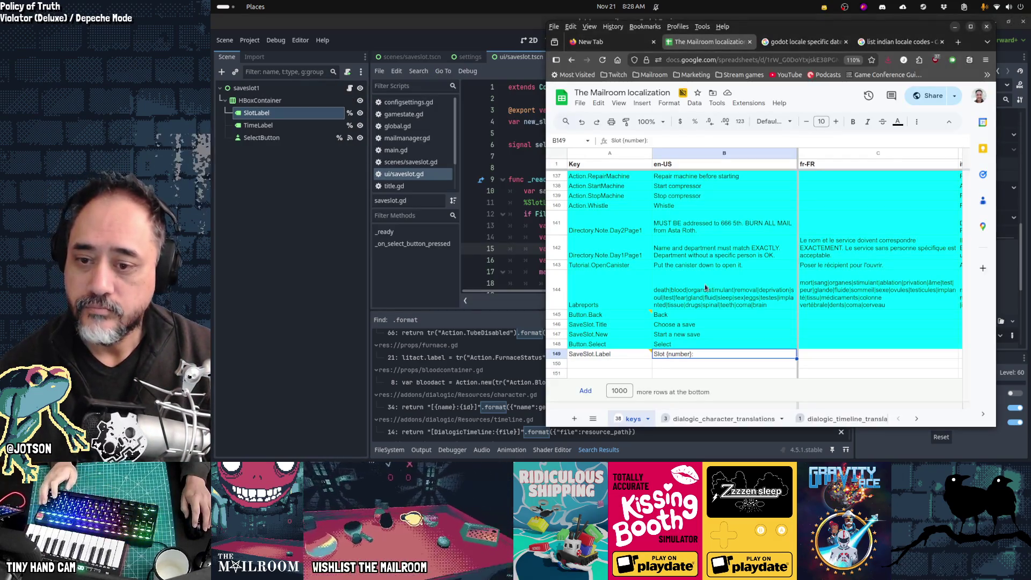
{"action": "key", "text": "alt+Tab"}
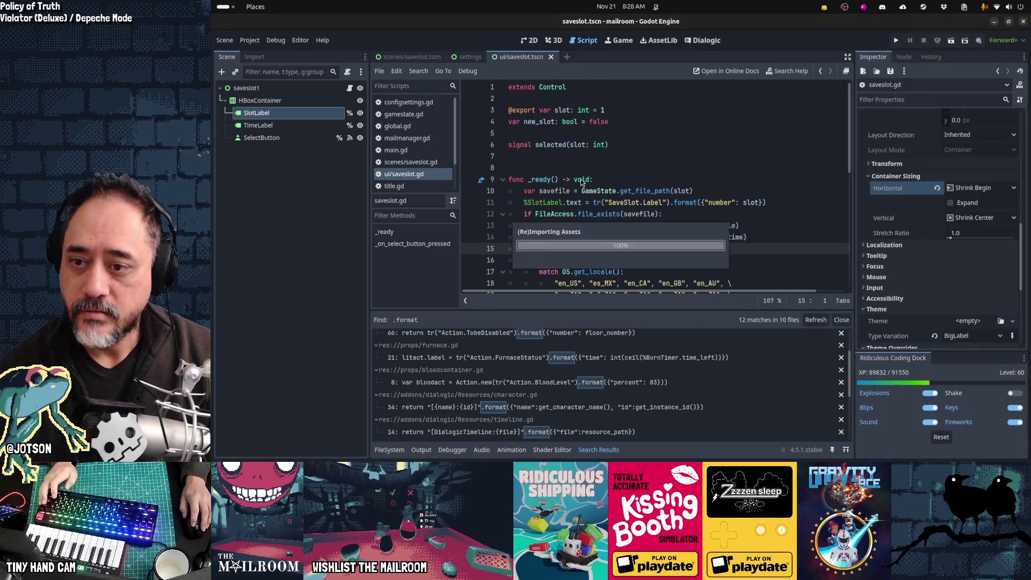
{"action": "left_click", "coordinate": [412, 58]}
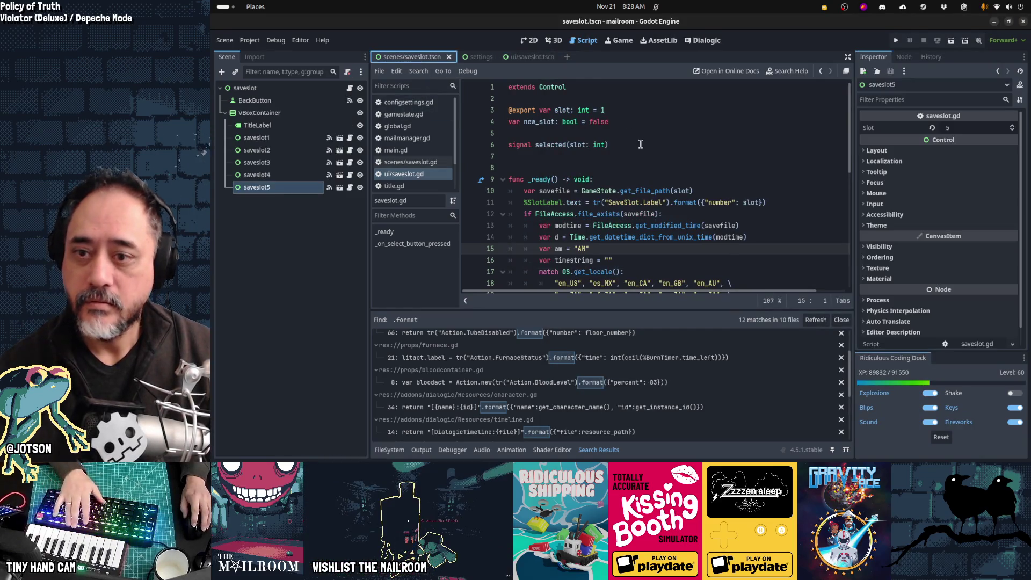
{"action": "key", "text": "F6"}
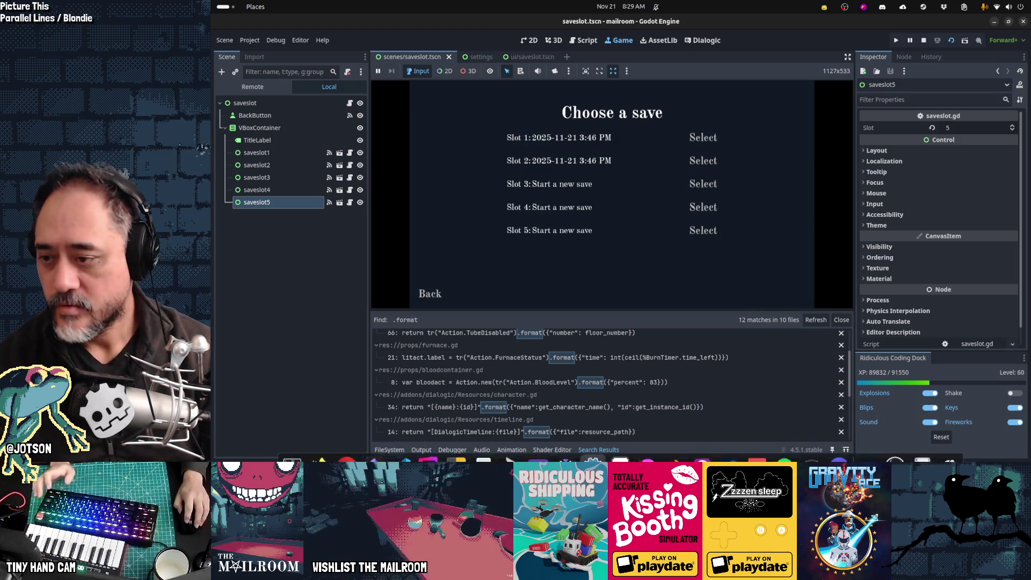
{"action": "left_click", "coordinate": [333, 444]}
Go to gameuidatabase.com in a new maximized tab and open the Load/Save category
{"action": "key", "text": "ctrl+t"}
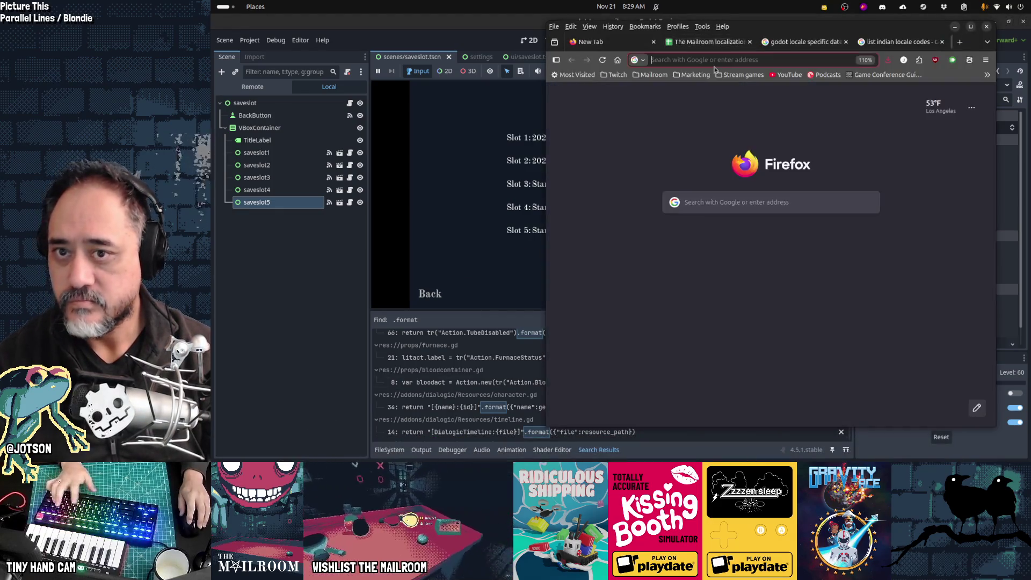
{"action": "type", "text": "gameuidatabase.com"}
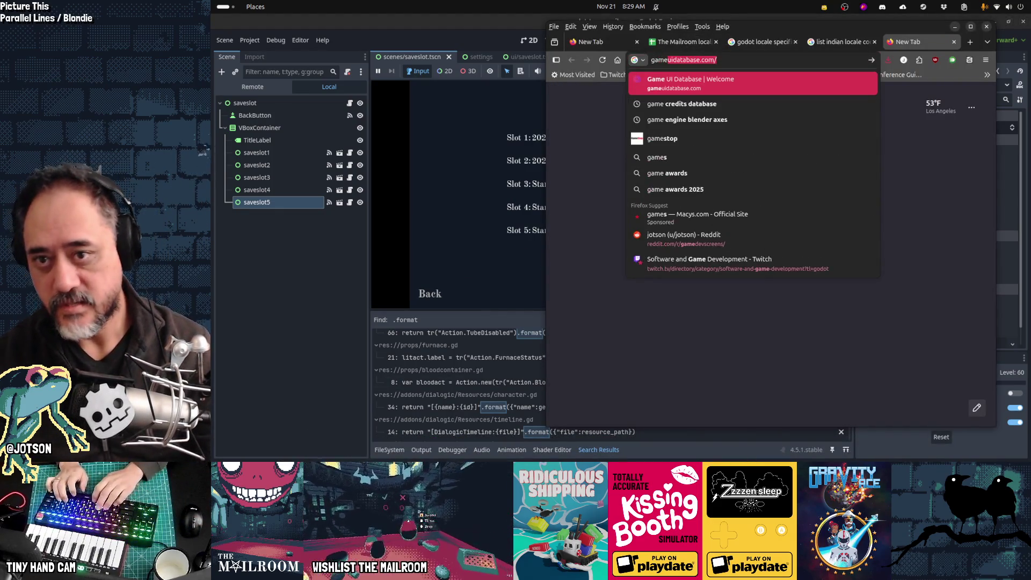
{"action": "key", "text": "Return"}
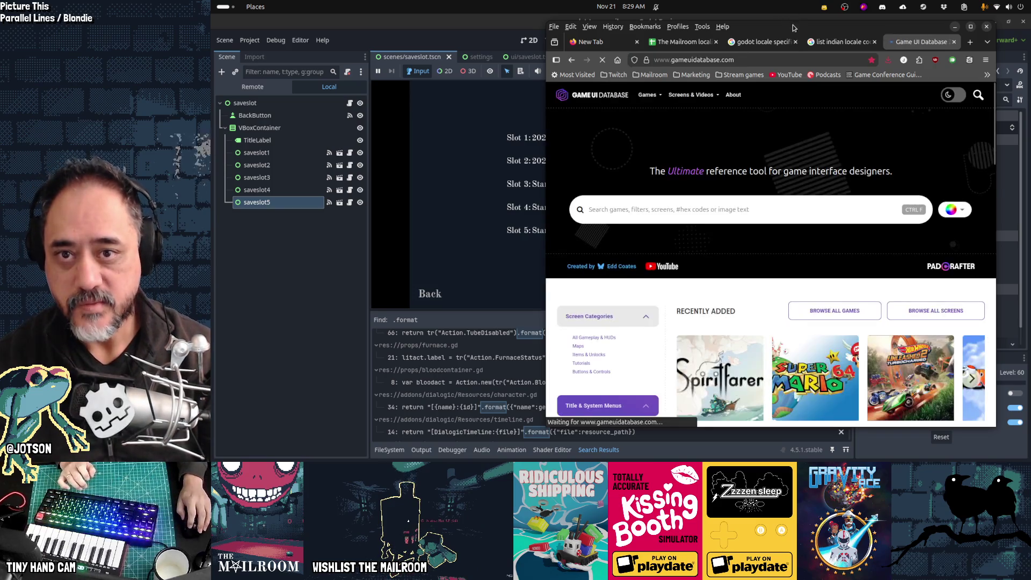
{"action": "key", "text": "super+Up"}
{"action": "scroll", "coordinate": [325, 374], "scroll_direction": "down", "scroll_amount": 6}
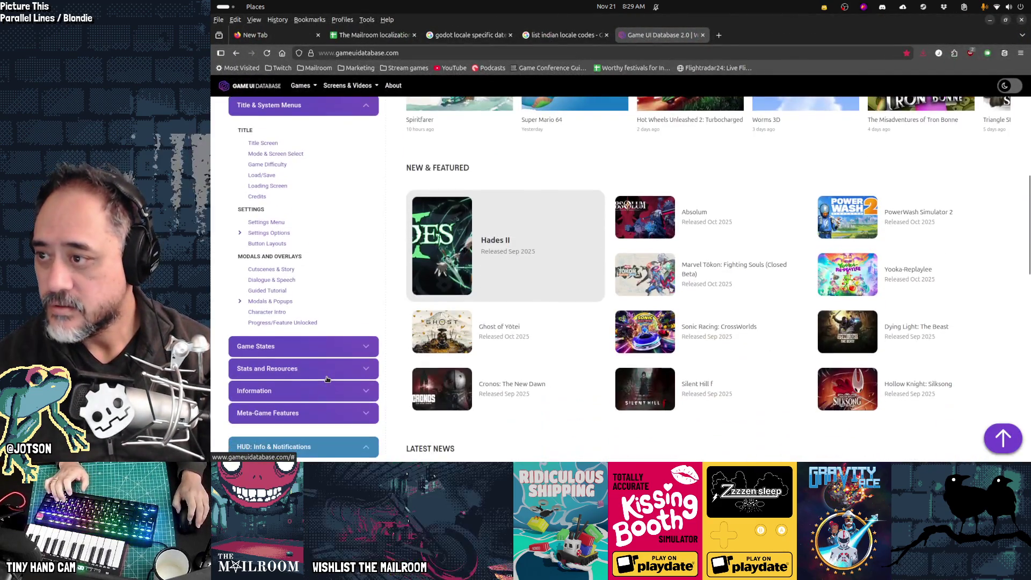
{"action": "left_click", "coordinate": [271, 177]}
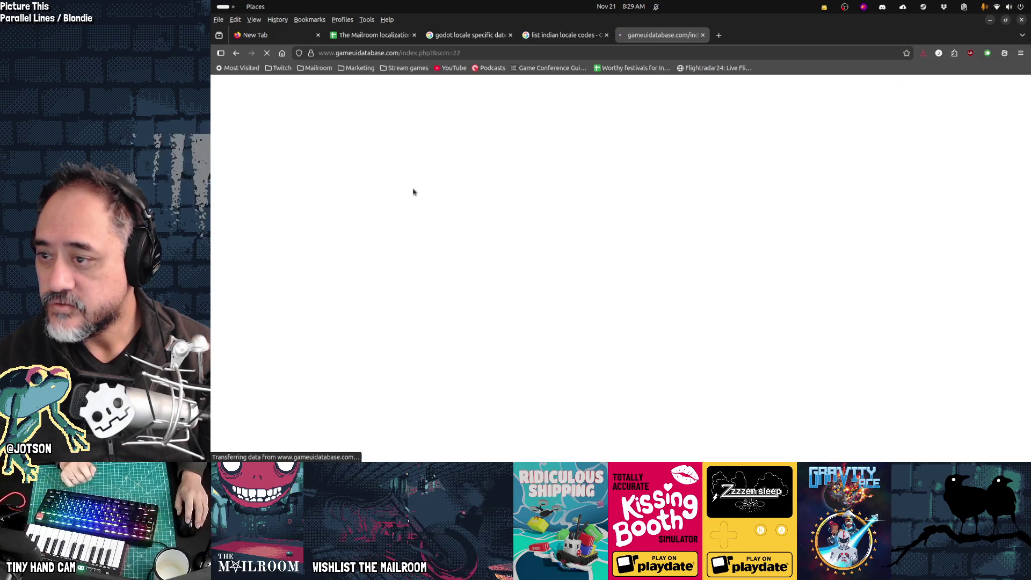
{"action": "scroll", "coordinate": [722, 249], "scroll_direction": "down", "scroll_amount": 3}
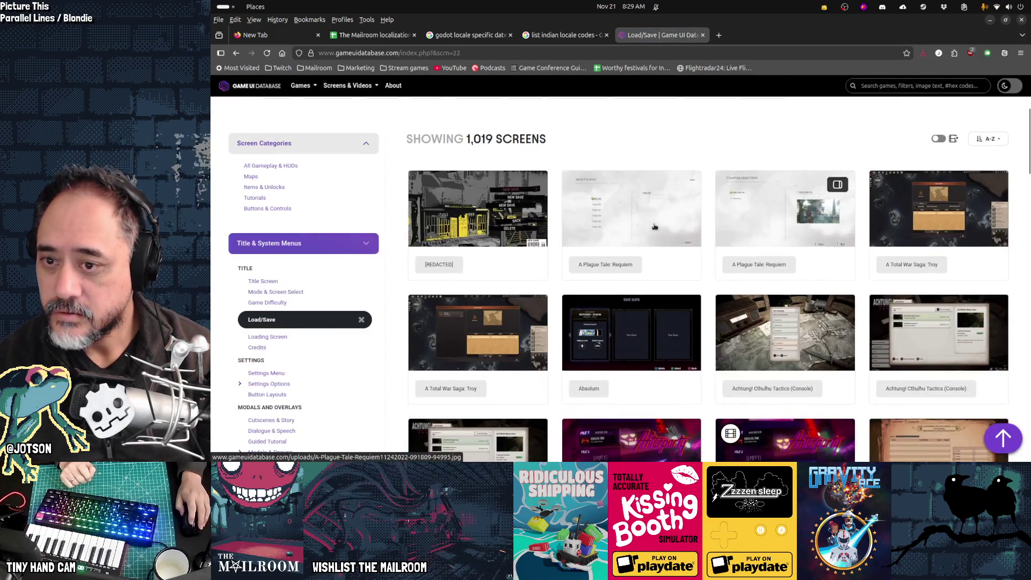
Step from A Plague Tale: Requiem to the Achtung! Cthulhu Tactics Load Game screenshot
{"action": "left_click", "coordinate": [661, 215]}
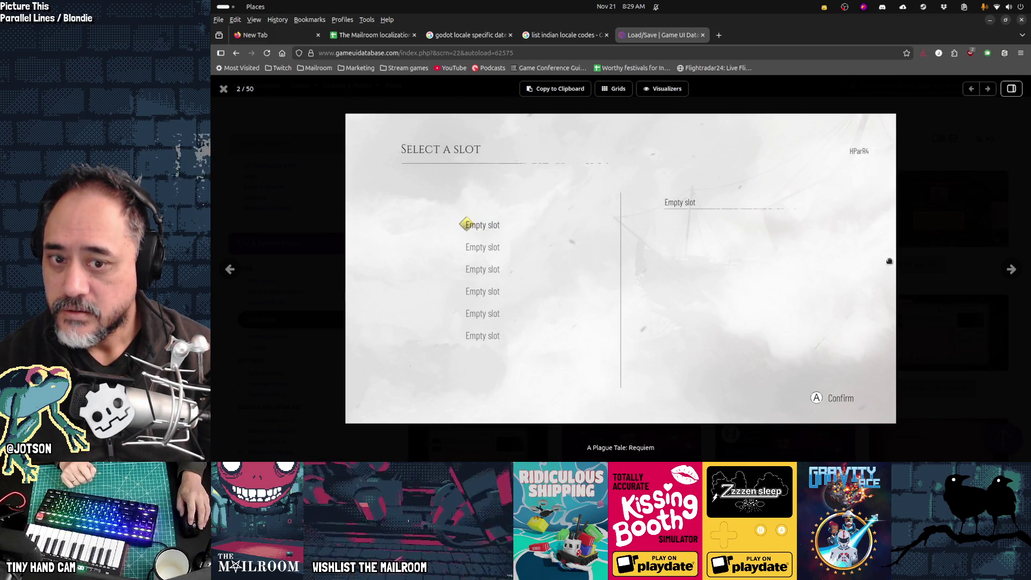
{"action": "left_click", "coordinate": [1012, 270]}
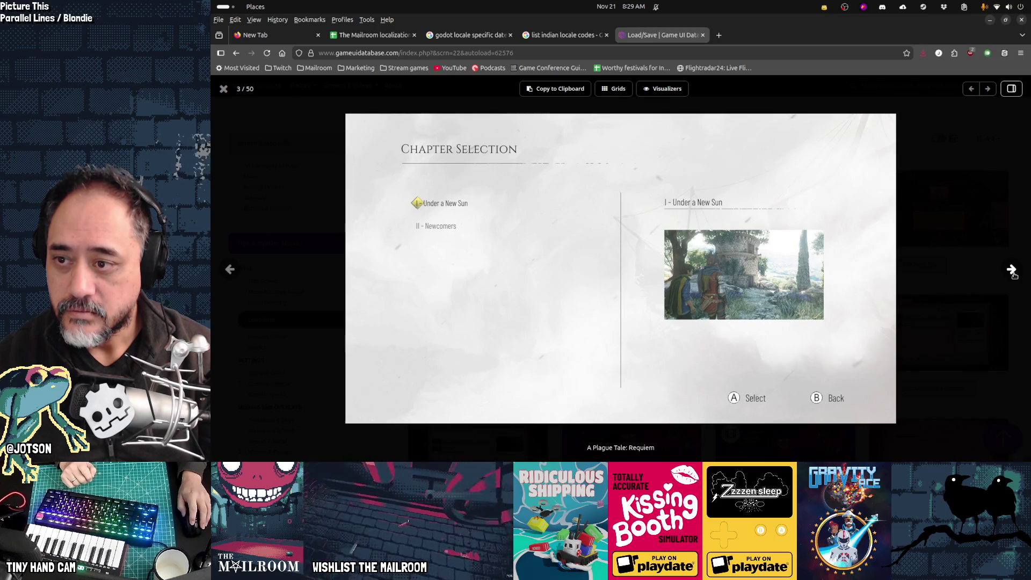
{"action": "left_click", "coordinate": [1012, 270]}
{"action": "left_click", "coordinate": [1012, 270]}
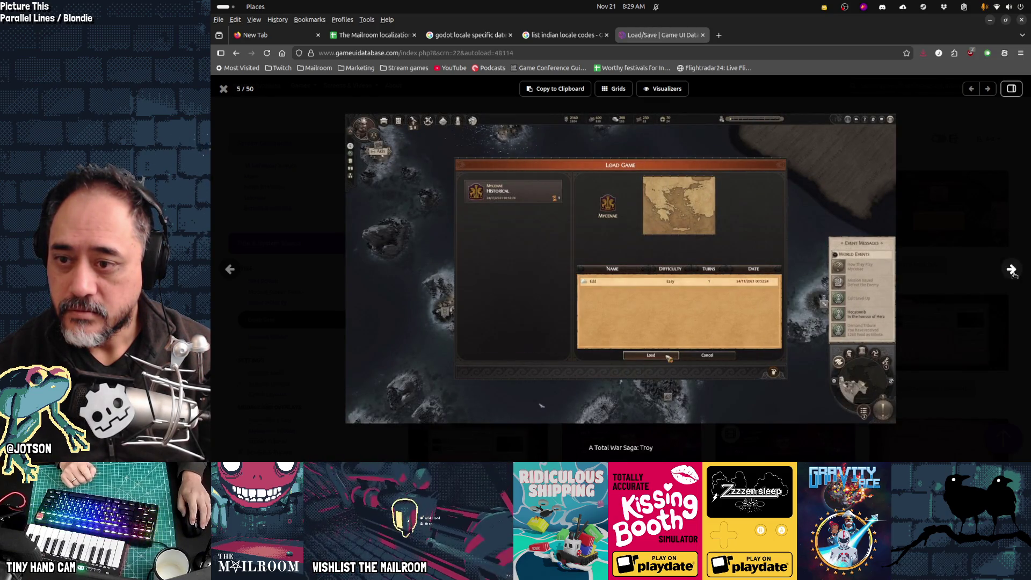
{"action": "left_click", "coordinate": [1012, 270]}
{"action": "left_click", "coordinate": [1012, 270]}
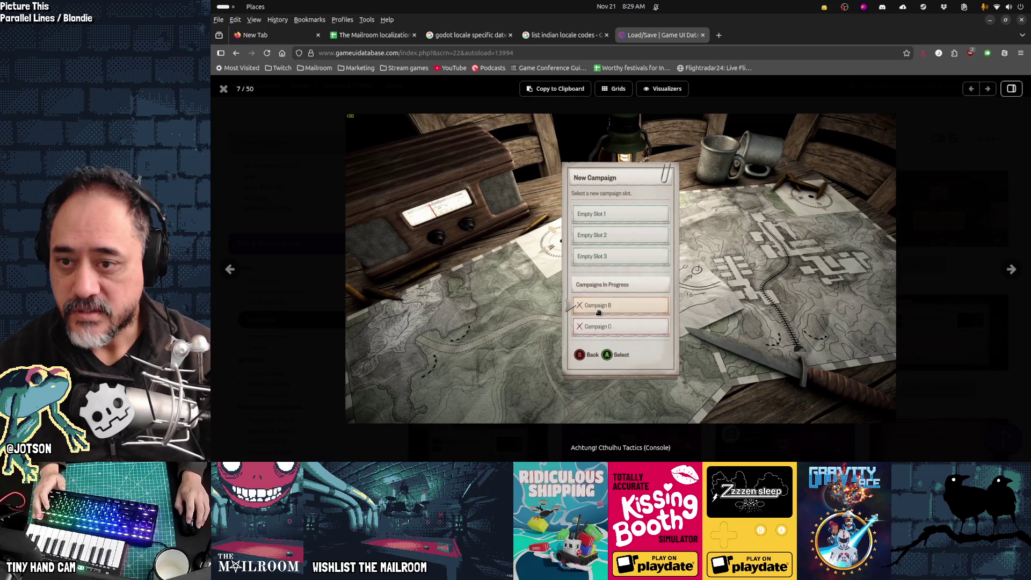
{"action": "left_click", "coordinate": [1013, 269]}
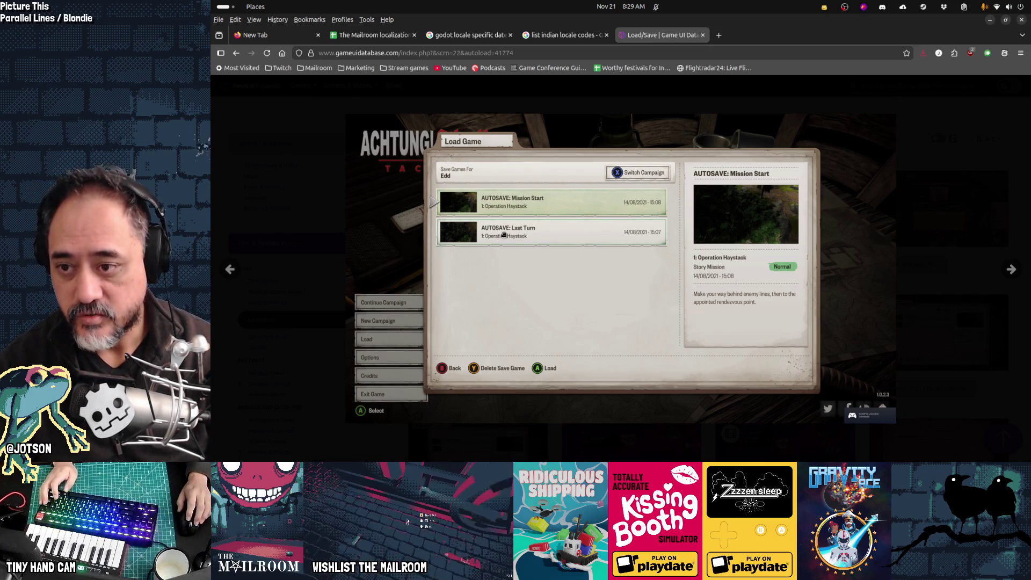
{"action": "mouse_move", "coordinate": [630, 215]}
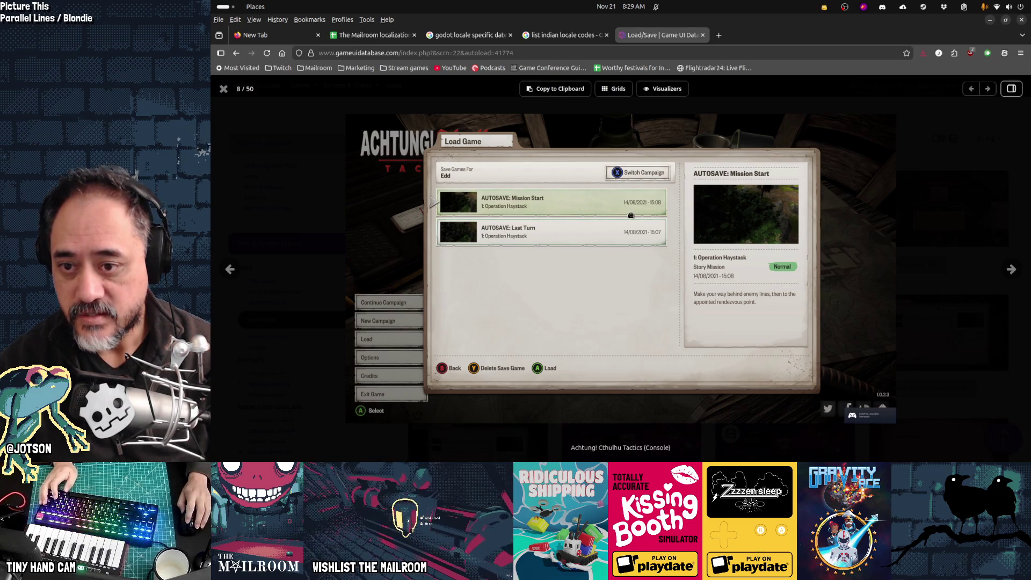
{"action": "key", "text": "alt+Tab"}
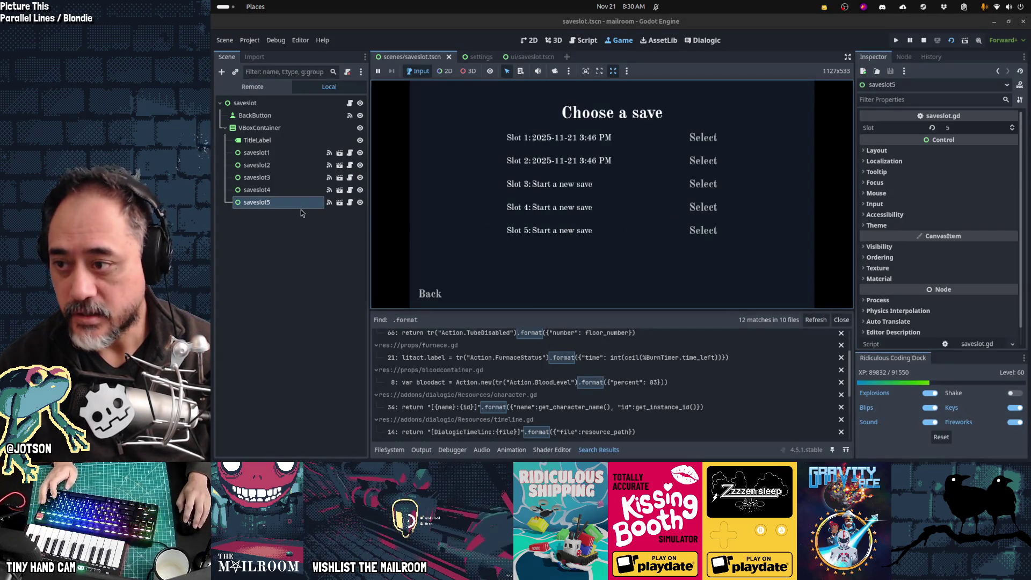
Open ui/saveslot.tscn, review its saveslot.gd script, then return to the scene's 2D view
{"action": "left_click", "coordinate": [534, 59]}
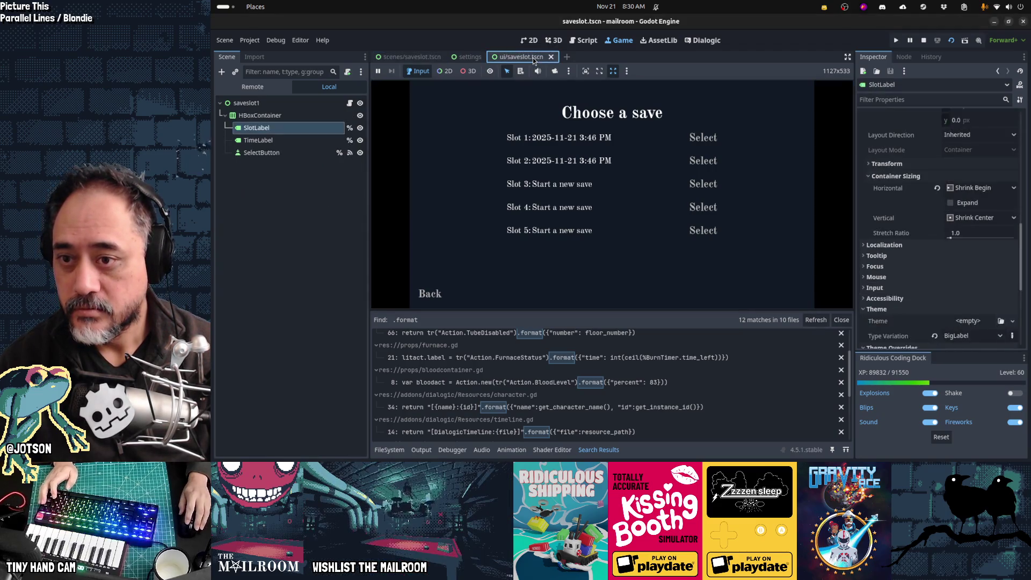
{"action": "left_click", "coordinate": [313, 206]}
{"action": "key", "text": "ctrl+F3"}
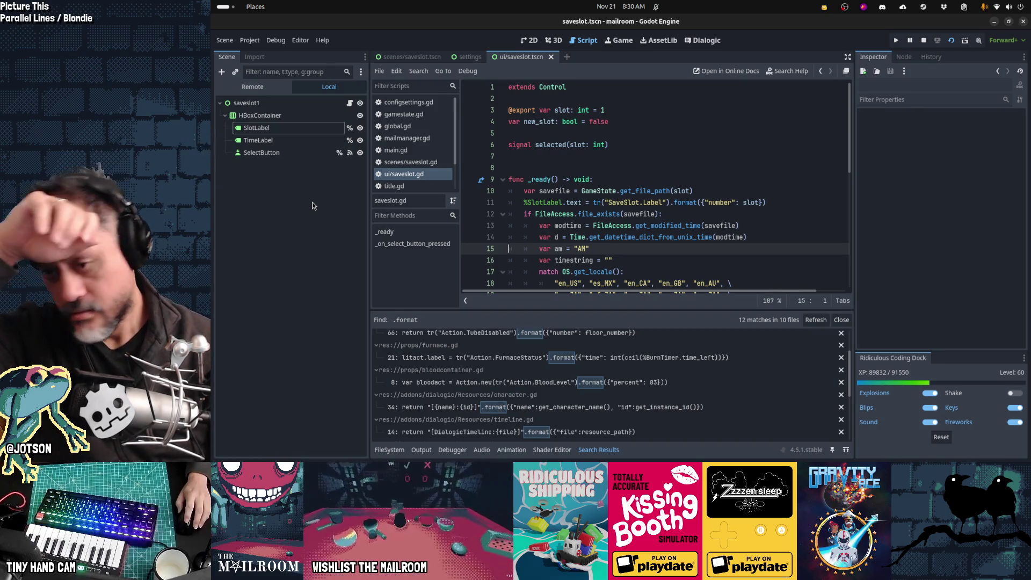
{"action": "left_click", "coordinate": [595, 450]}
{"action": "left_click", "coordinate": [637, 159]}
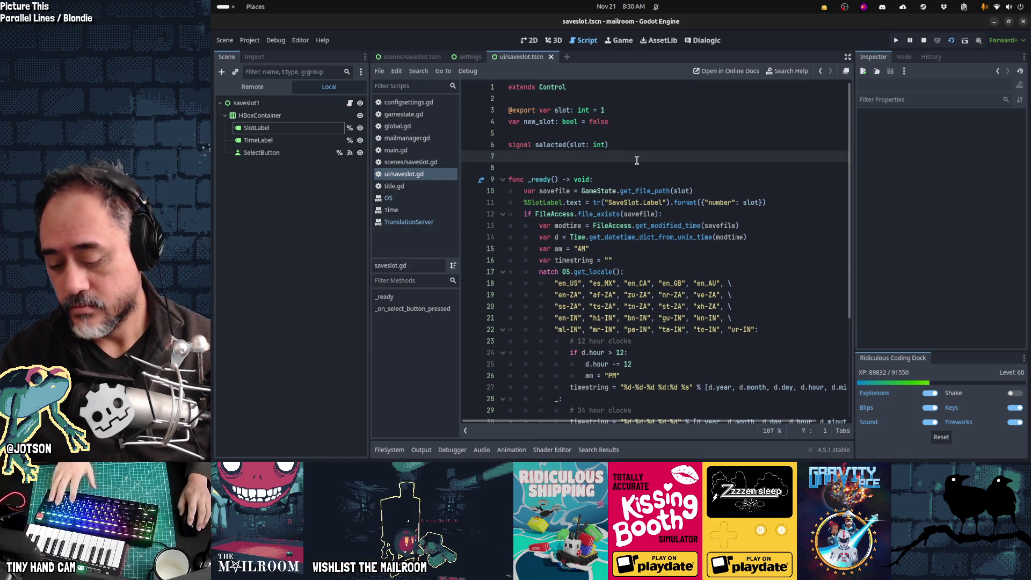
{"action": "key", "text": "ctrl+F2"}
{"action": "key", "text": "ctrl+F1"}
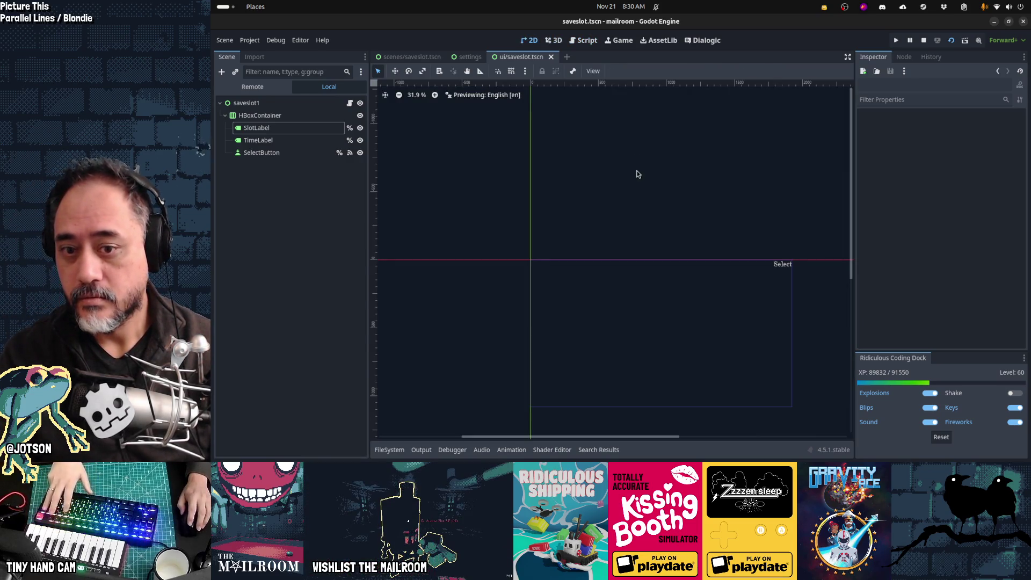
Uncheck Expand in TimeLabel's horizontal Container Sizing
{"action": "left_click", "coordinate": [259, 140]}
{"action": "left_click", "coordinate": [268, 129]}
{"action": "left_click", "coordinate": [261, 141]}
{"action": "scroll", "coordinate": [979, 210], "scroll_direction": "down", "scroll_amount": 5}
{"action": "scroll", "coordinate": [979, 210], "scroll_direction": "down", "scroll_amount": 3}
{"action": "scroll", "coordinate": [979, 209], "scroll_direction": "up", "scroll_amount": 3}
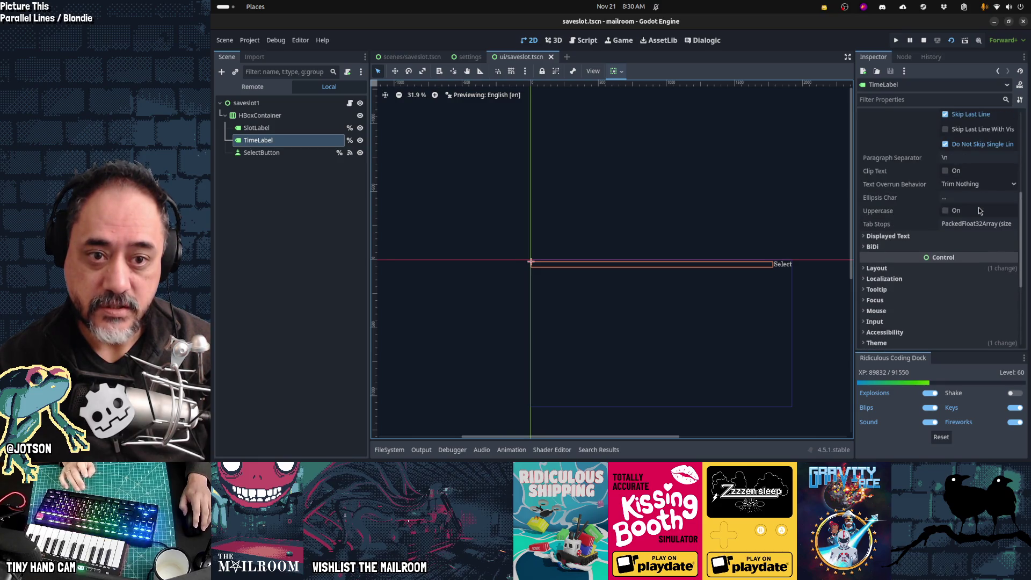
{"action": "left_click", "coordinate": [946, 269]}
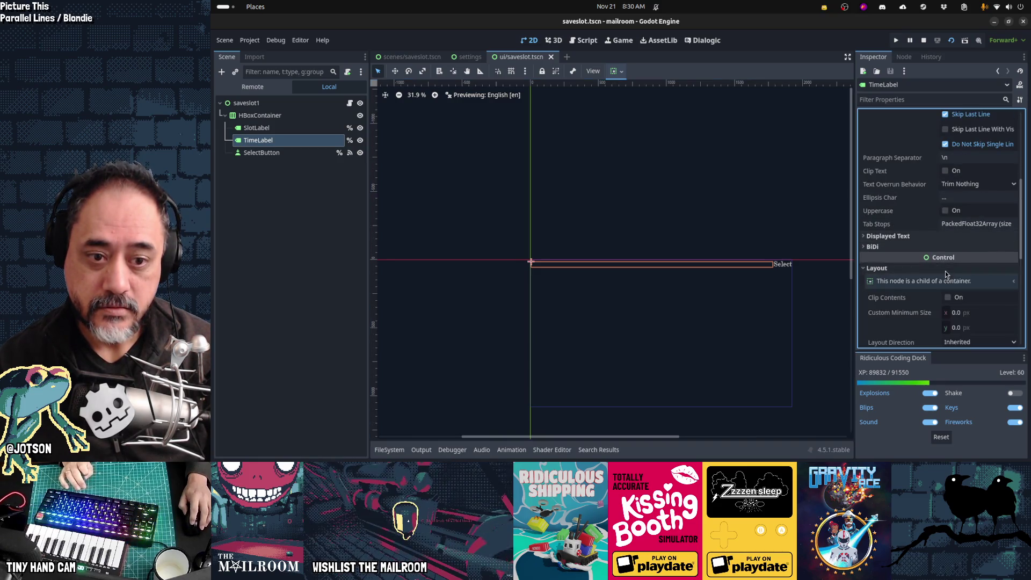
{"action": "scroll", "coordinate": [991, 258], "scroll_direction": "down", "scroll_amount": 3}
{"action": "left_click", "coordinate": [971, 268]}
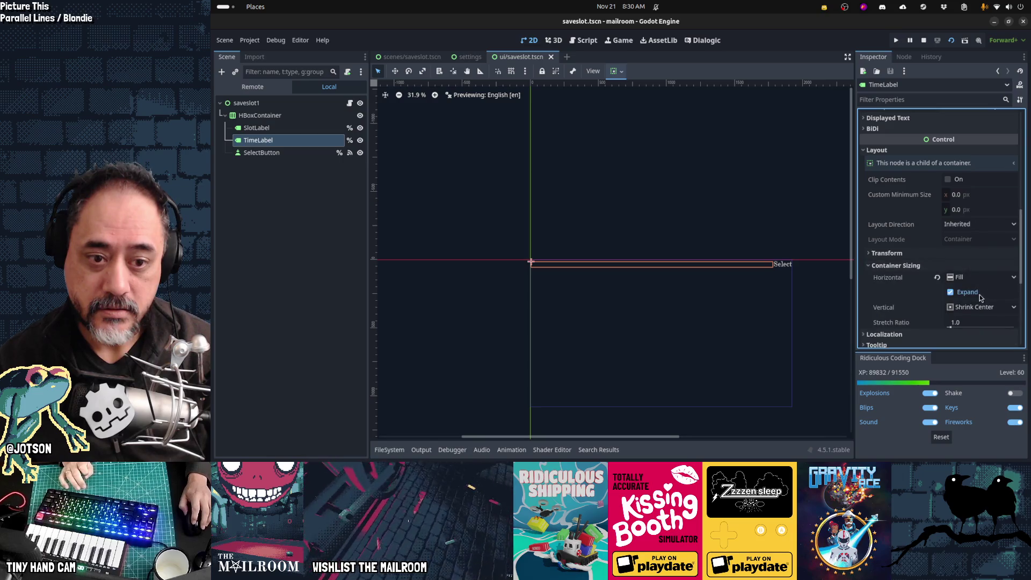
{"action": "left_click", "coordinate": [937, 278]}
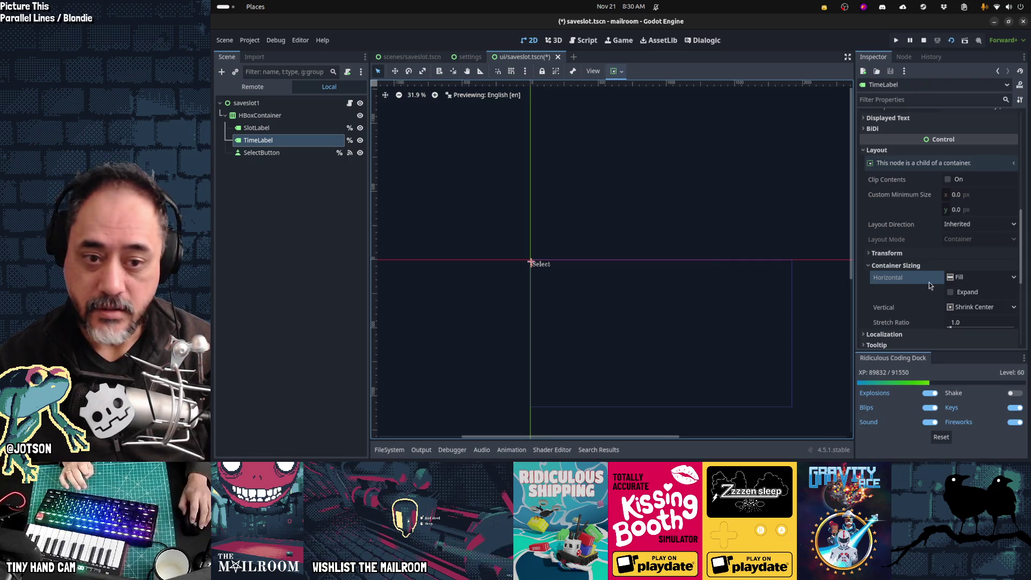
Check the label theme settings and duplicate SlotLabel as SlotLabel2
{"action": "scroll", "coordinate": [931, 285], "scroll_direction": "down", "scroll_amount": 4}
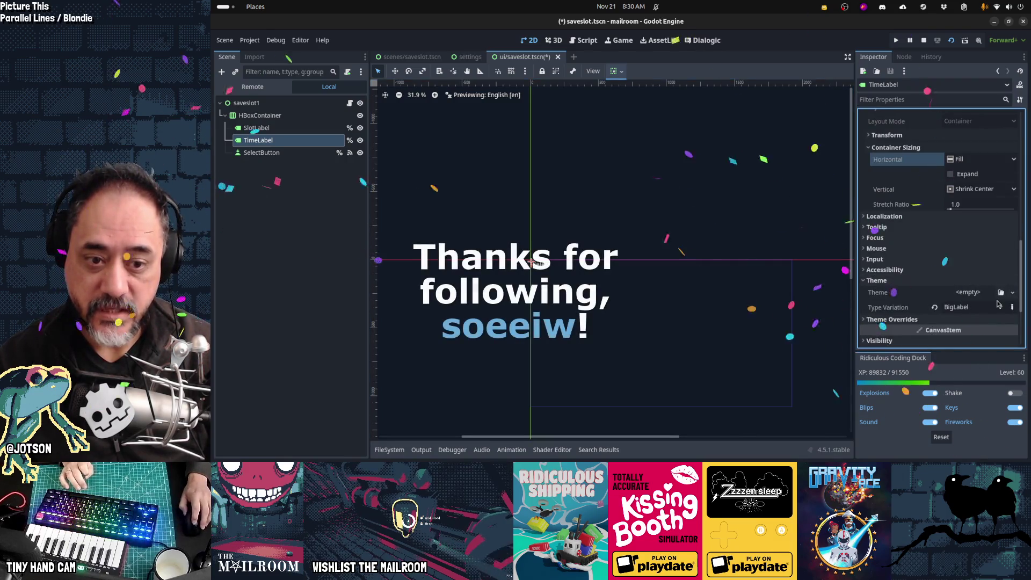
{"action": "left_click", "coordinate": [931, 281]}
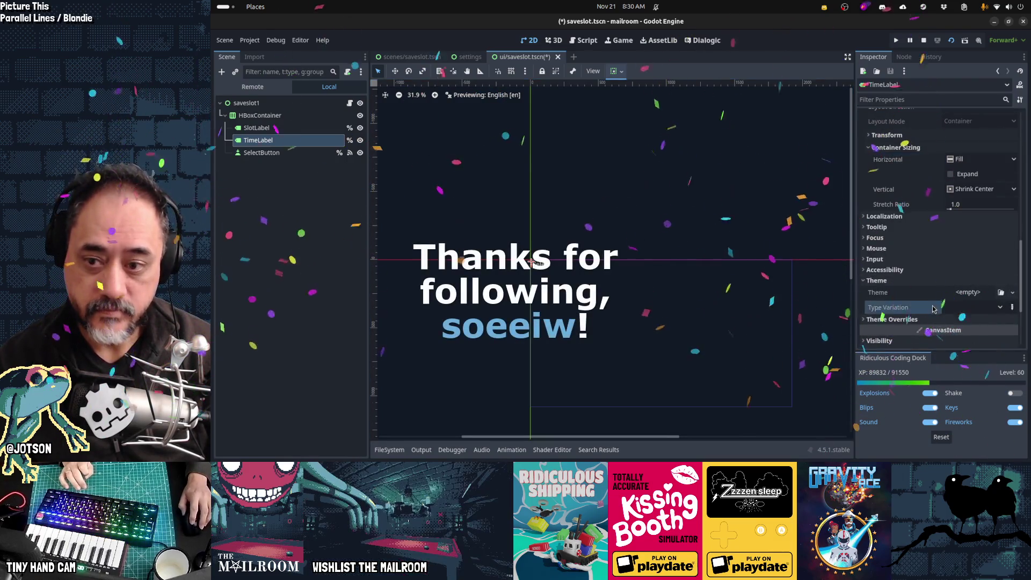
{"action": "left_click", "coordinate": [285, 129]}
{"action": "key", "text": "ctrl+d"}
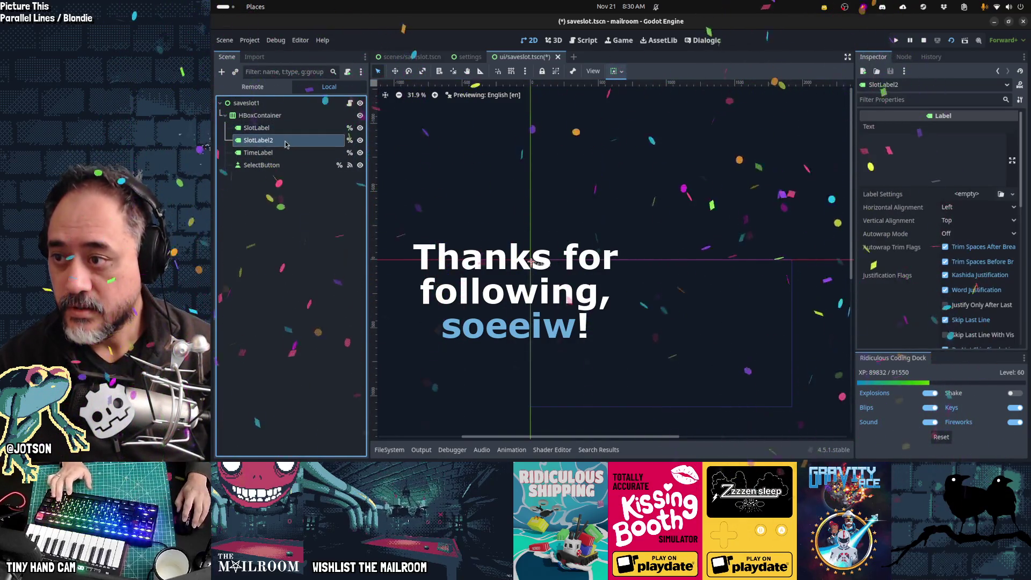
Rename the duplicated SlotLabel2 node to InfoLabel
{"action": "double_click", "coordinate": [285, 140]}
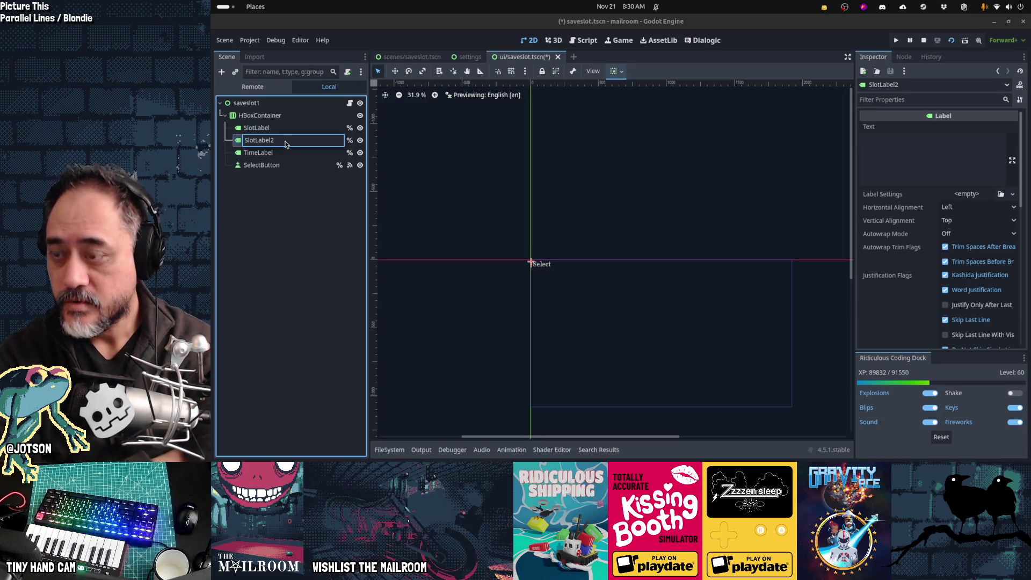
{"action": "key", "text": "ctrl+a"}
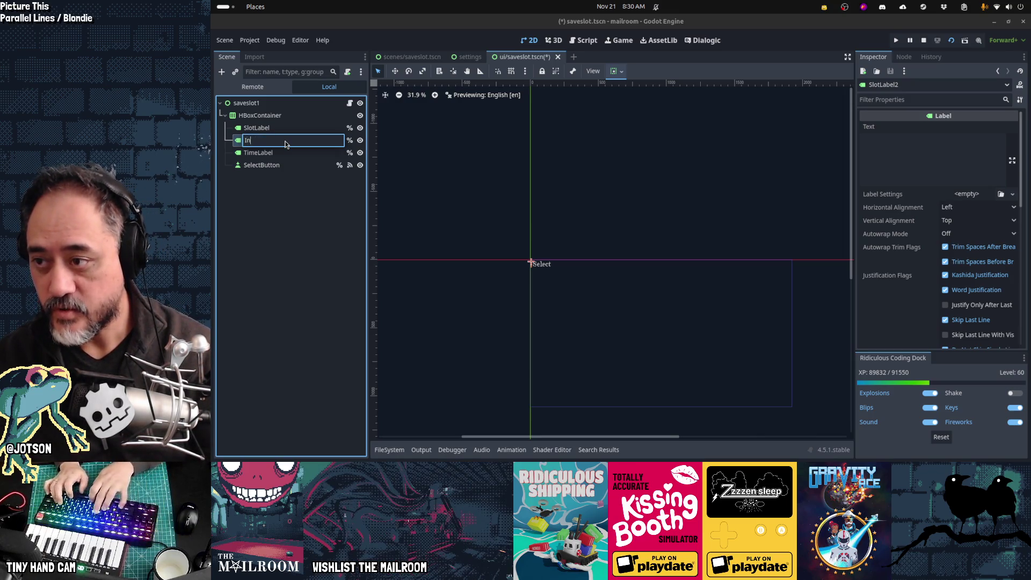
{"action": "type", "text": "foLabel"}
{"action": "key", "text": "Return"}
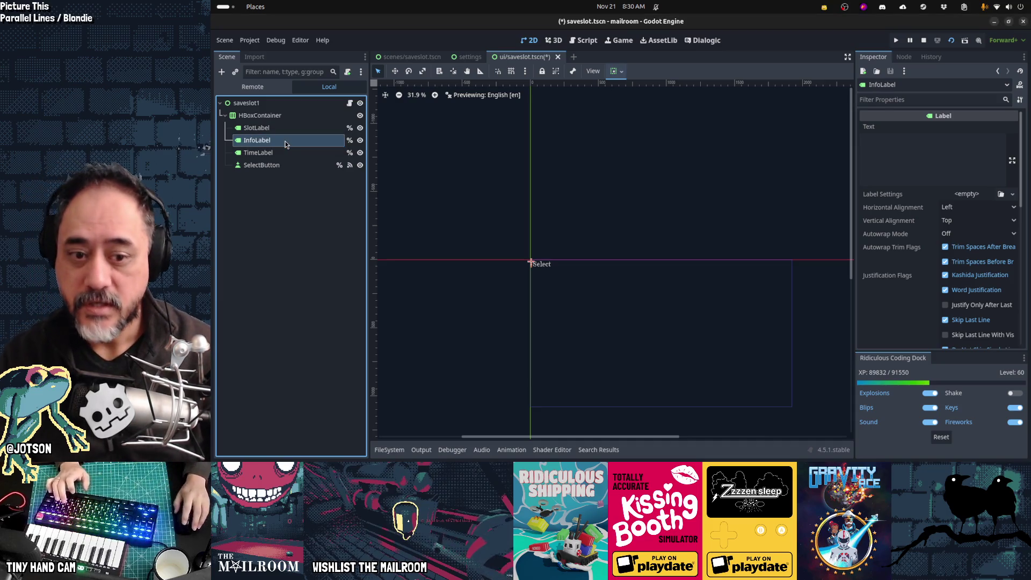
Confirm InfoLabel uses the BigLabel type variation and save ui/saveslot.tscn
{"action": "scroll", "coordinate": [975, 210], "scroll_direction": "down", "scroll_amount": 5}
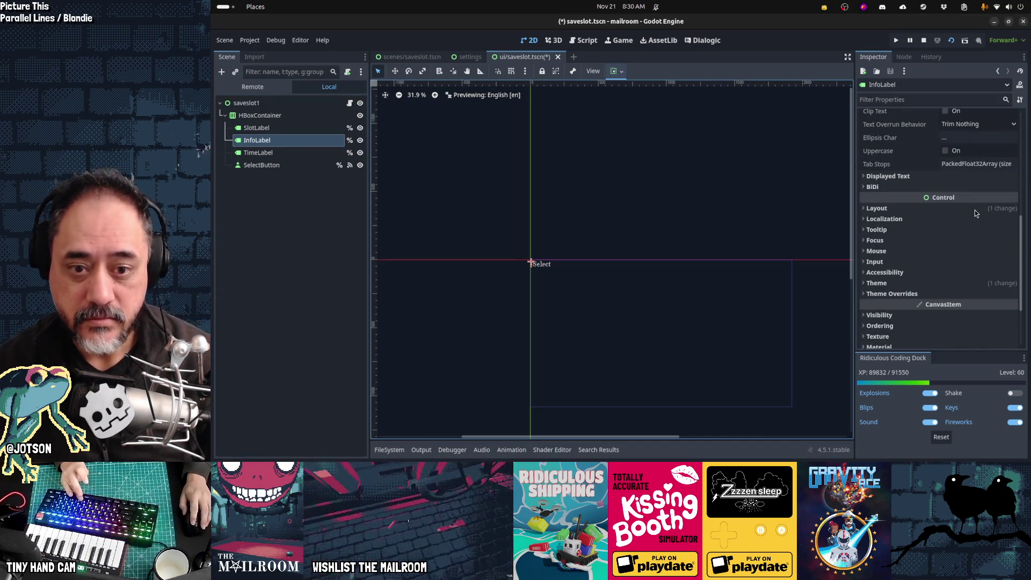
{"action": "left_click", "coordinate": [936, 285]}
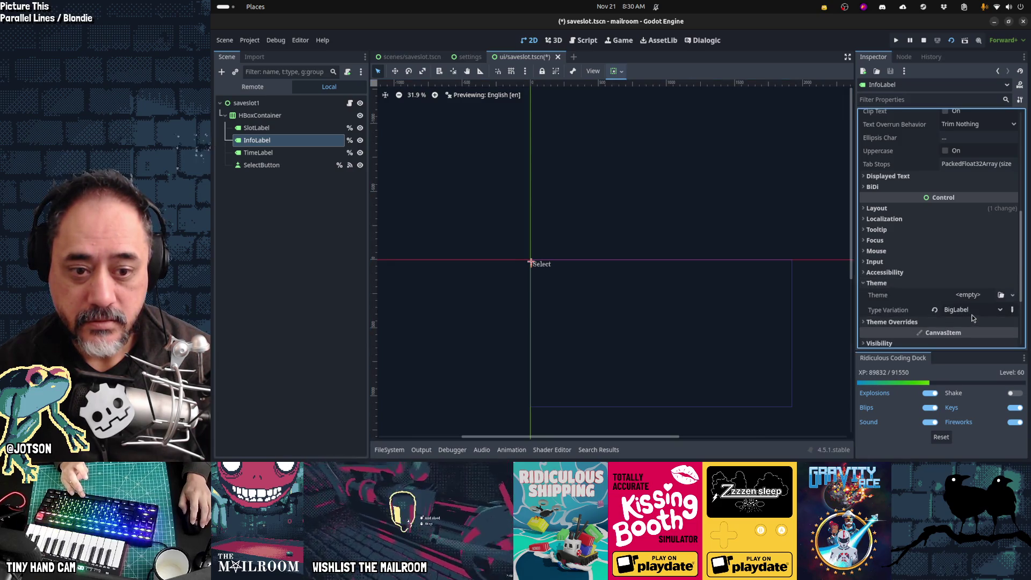
{"action": "key", "text": "ctrl+s"}
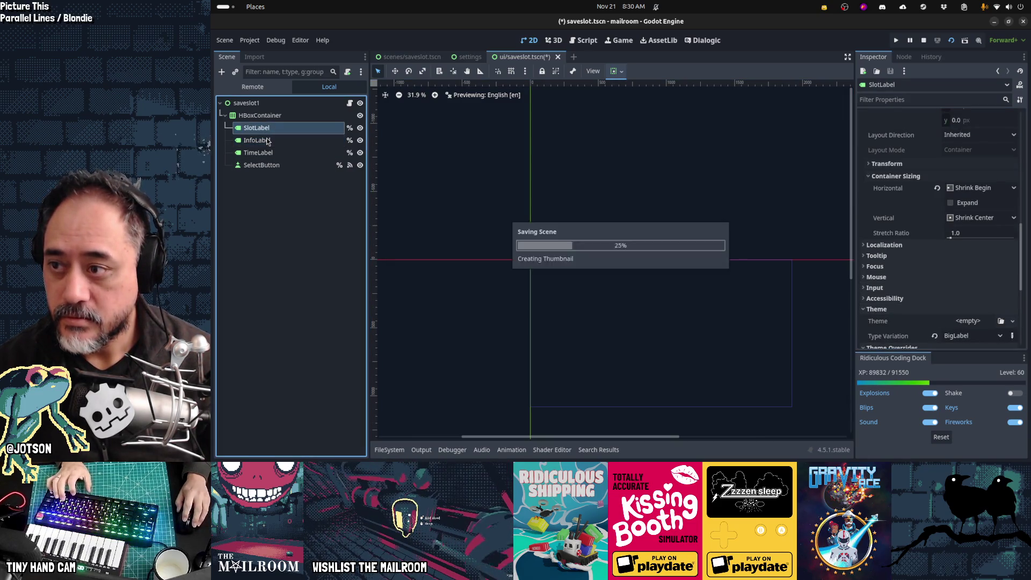
{"action": "scroll", "coordinate": [908, 208], "scroll_direction": "up", "scroll_amount": 5}
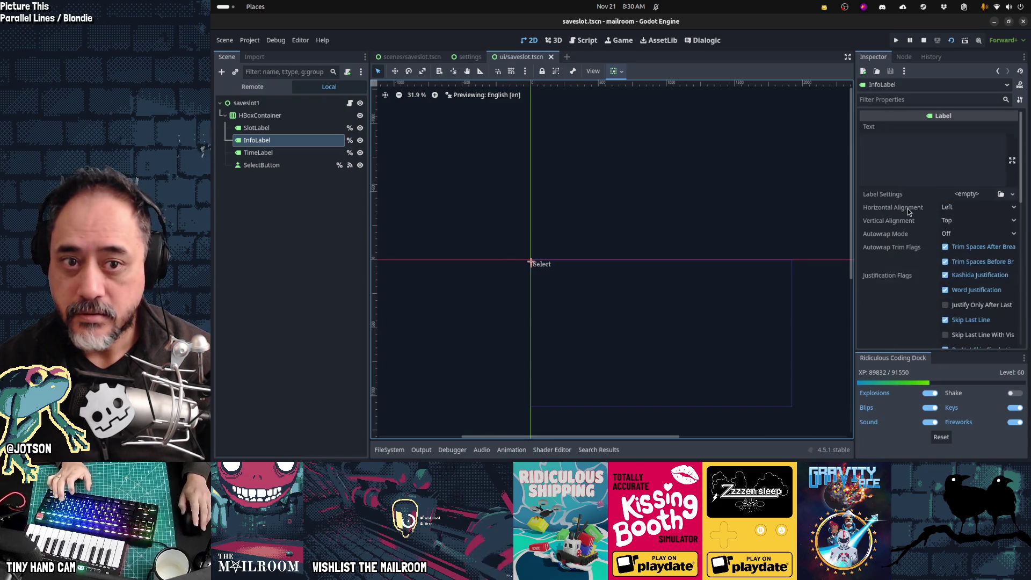
{"action": "left_click", "coordinate": [935, 167]}
{"action": "type", "text": "Info"}
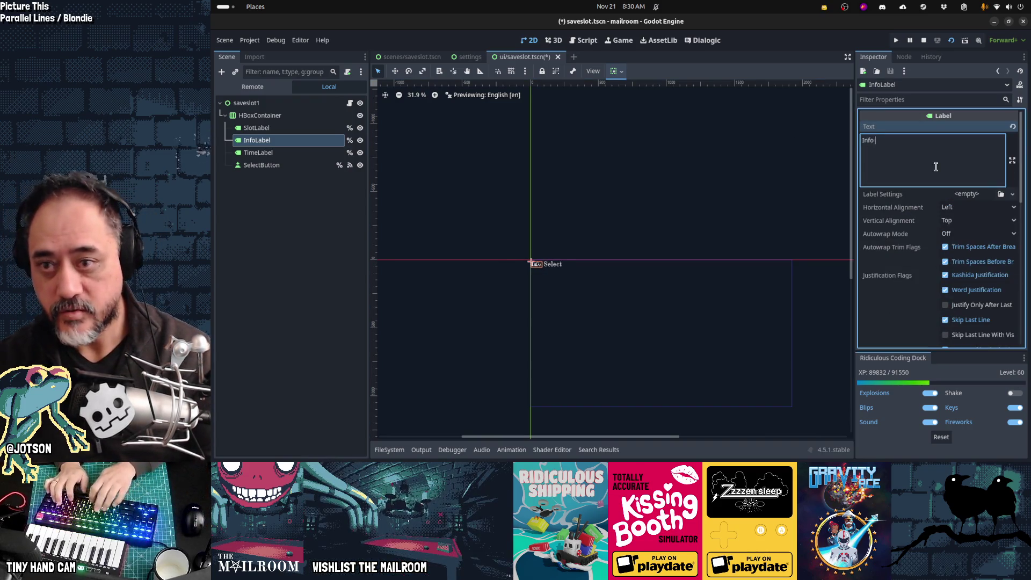
{"action": "type", "text": "here"}
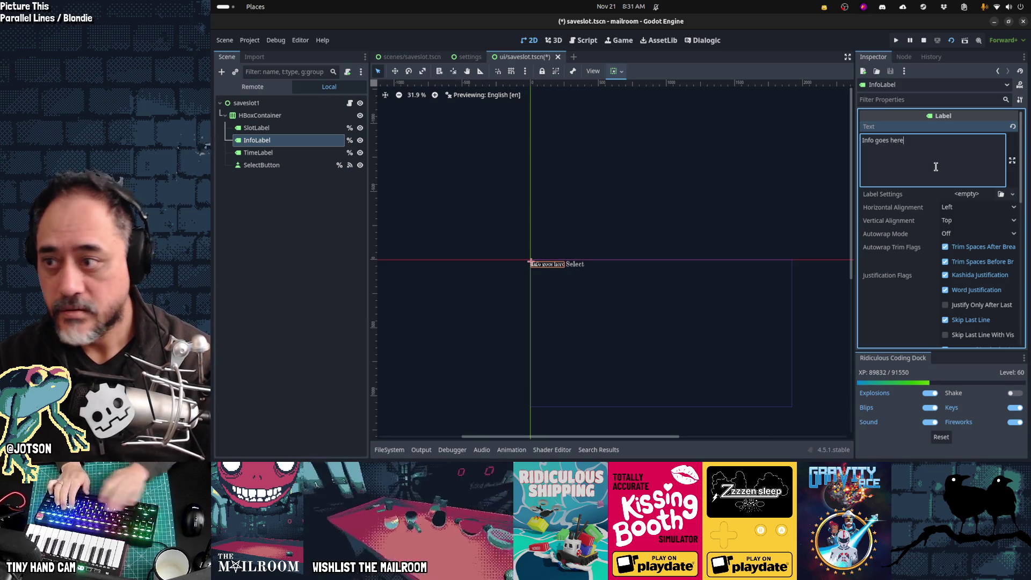
{"action": "left_click", "coordinate": [315, 156]}
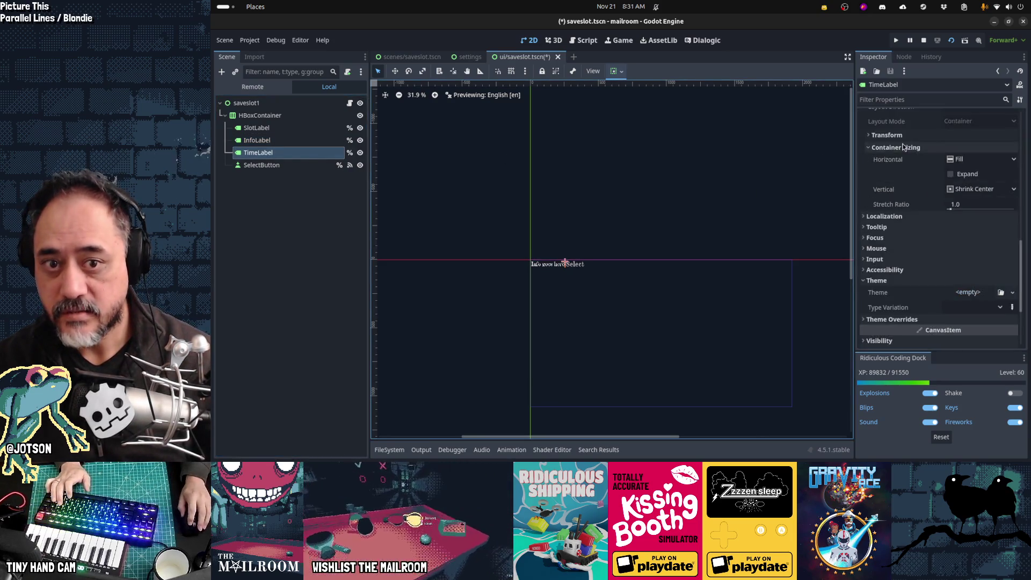
{"action": "left_click", "coordinate": [920, 160]}
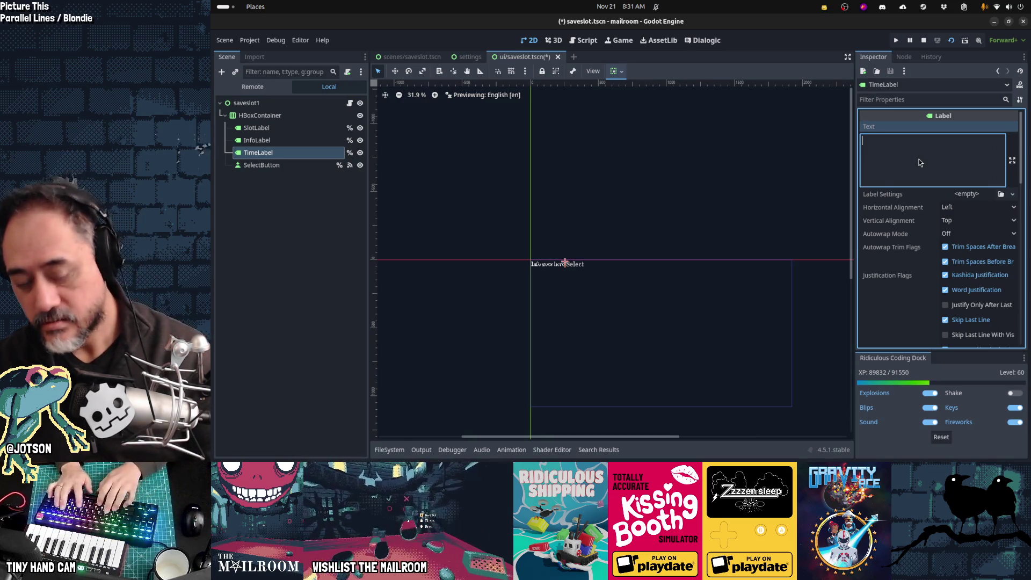
{"action": "type", "text": "2024-11-21 08"}
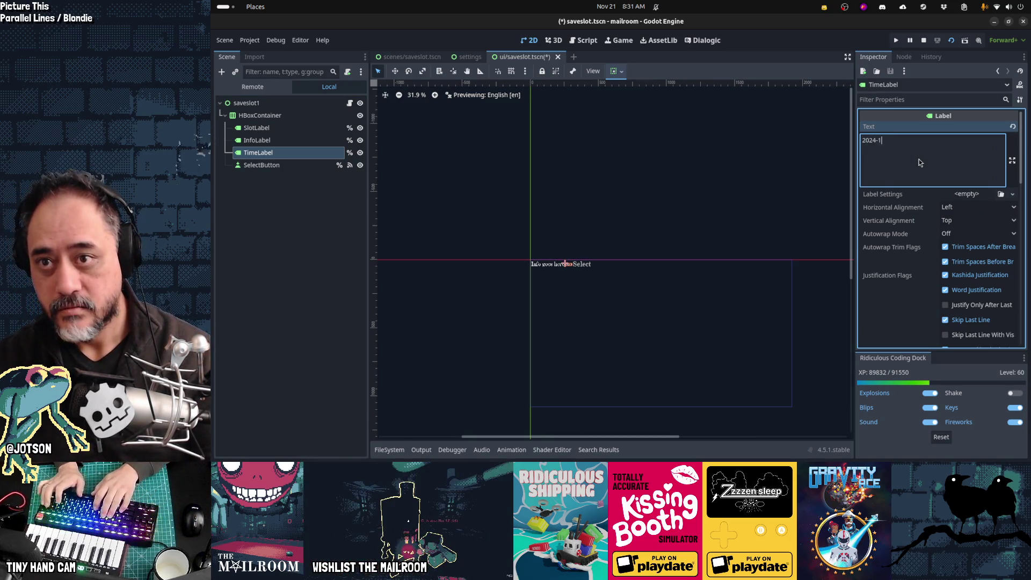
{"action": "type", "text": ":31 AM"}
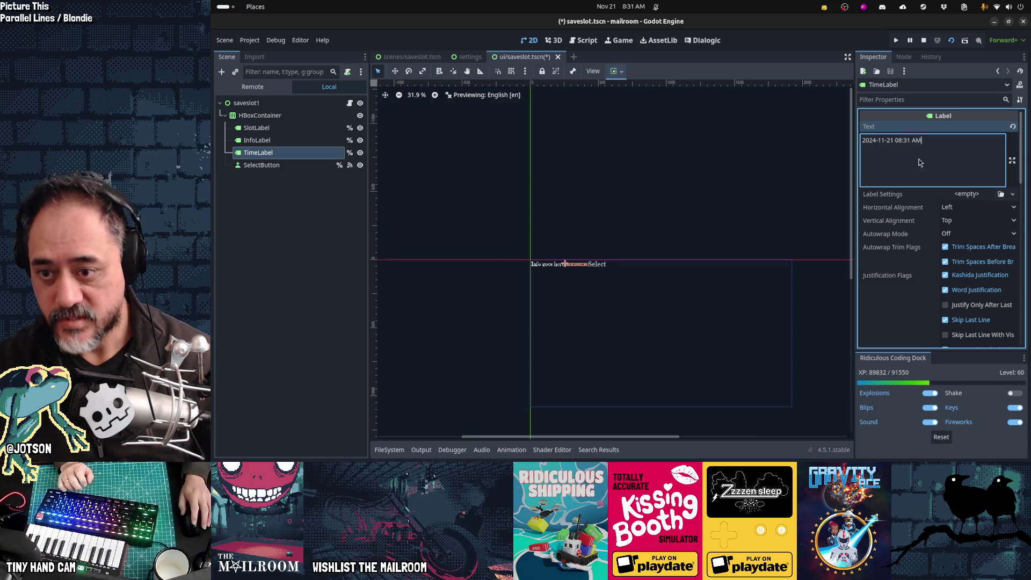
{"action": "left_click", "coordinate": [282, 119]}
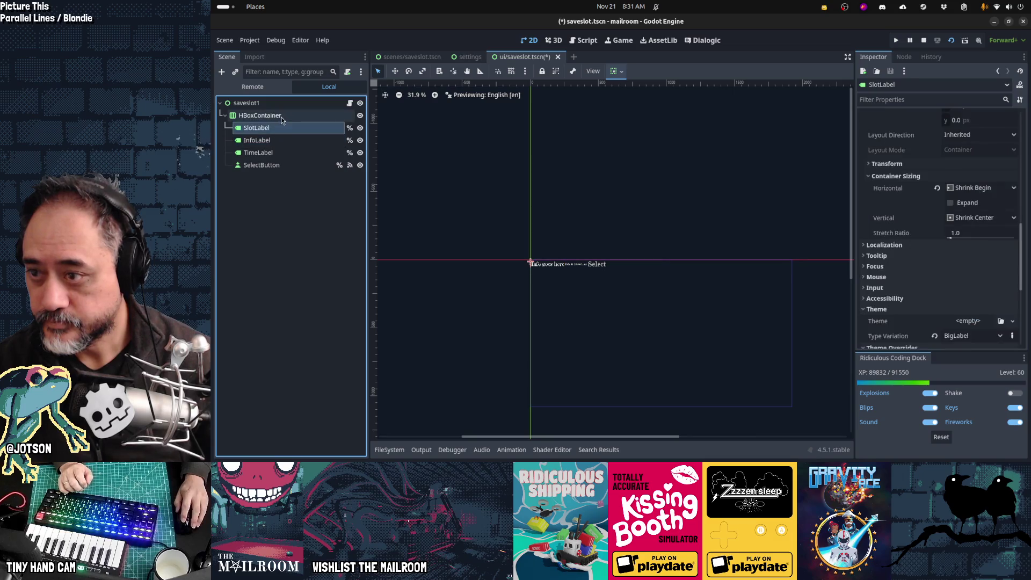
Set InfoLabel's horizontal Container Sizing to Fill with Expand ticked
{"action": "left_click", "coordinate": [275, 131]}
{"action": "left_click", "coordinate": [274, 140]}
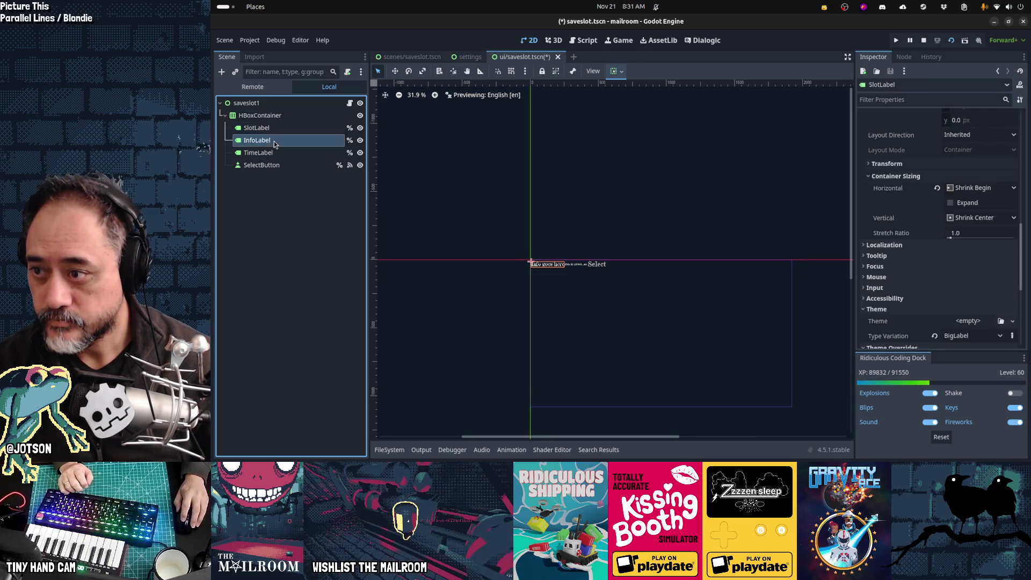
{"action": "scroll", "coordinate": [978, 297], "scroll_direction": "down", "scroll_amount": 10}
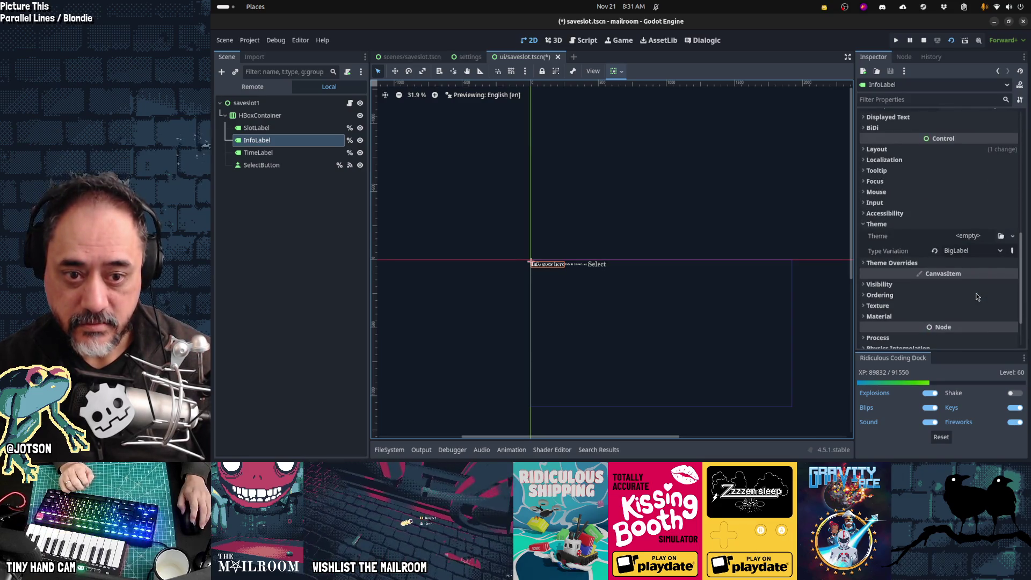
{"action": "left_click", "coordinate": [913, 149]}
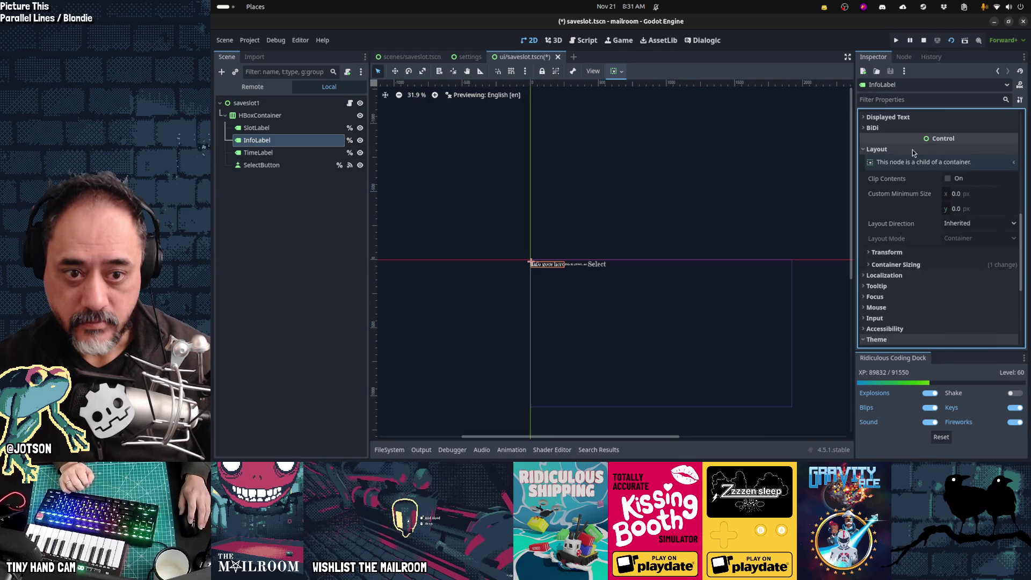
{"action": "left_click", "coordinate": [913, 265]}
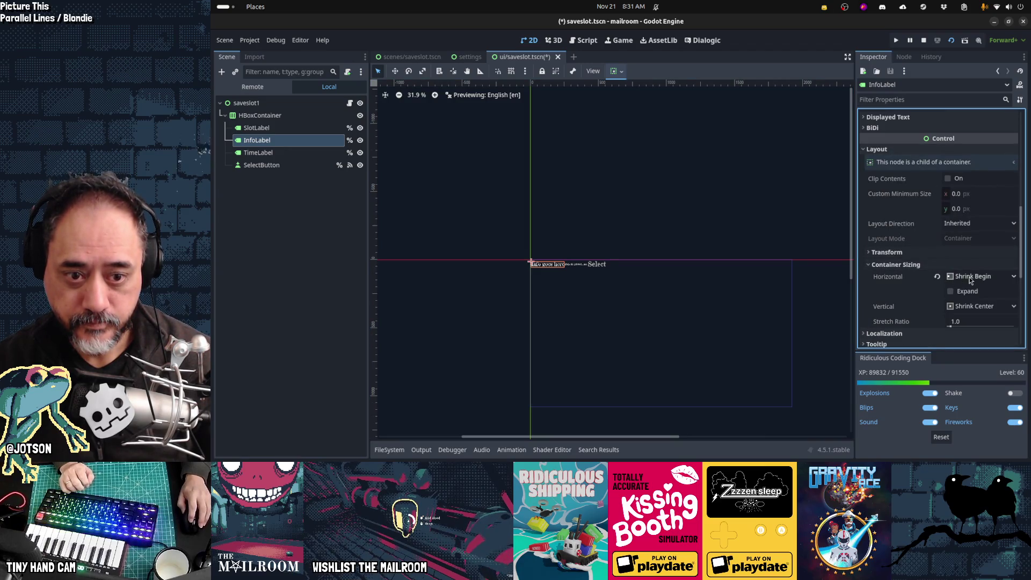
{"action": "left_click", "coordinate": [969, 277]}
{"action": "left_click", "coordinate": [973, 293]}
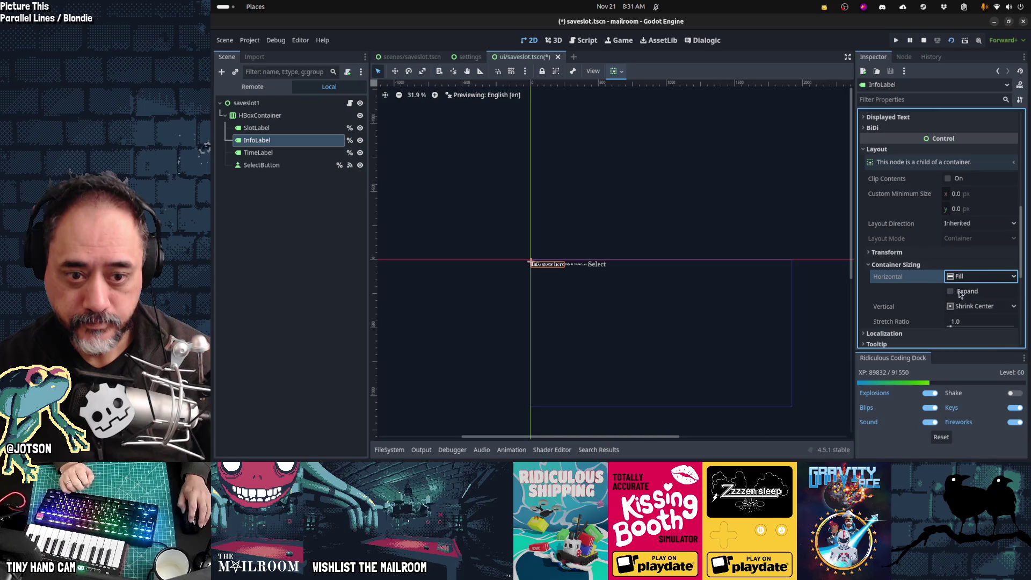
{"action": "left_click", "coordinate": [951, 291]}
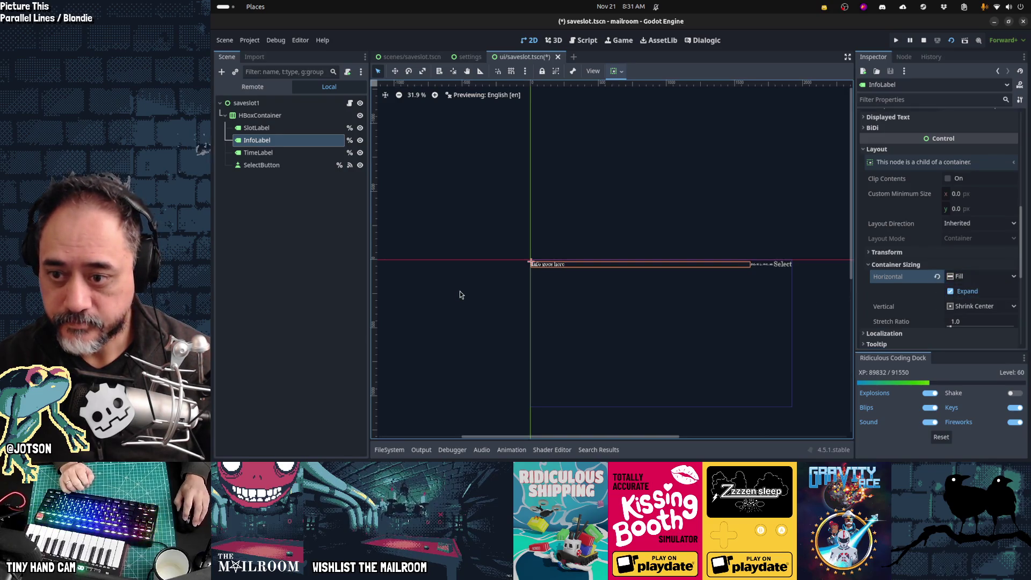
Give SlotLabel the placeholder text 'Slot 1:'
{"action": "left_click", "coordinate": [256, 128]}
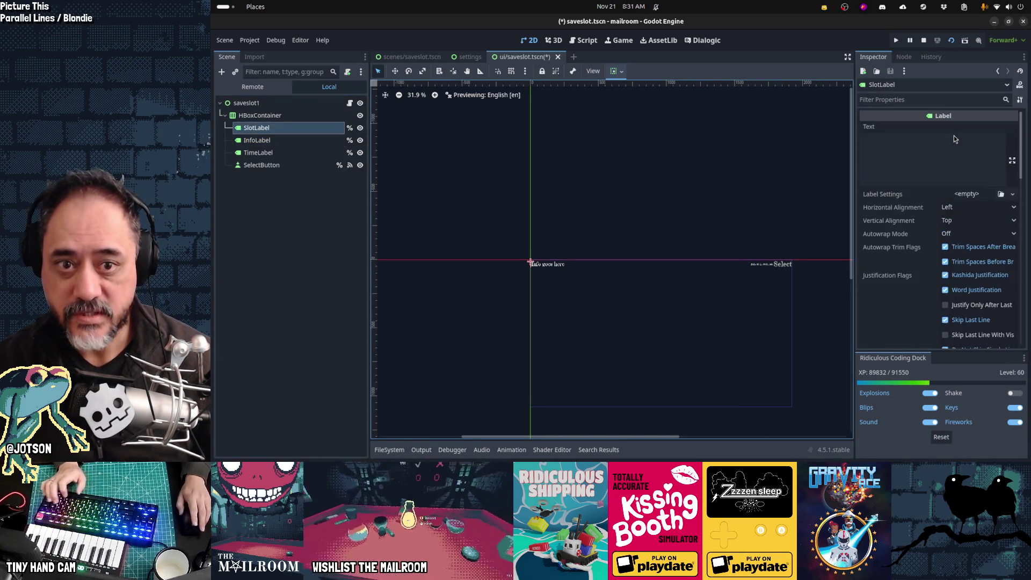
{"action": "left_click", "coordinate": [946, 154]}
{"action": "type", "text": "Slo"}
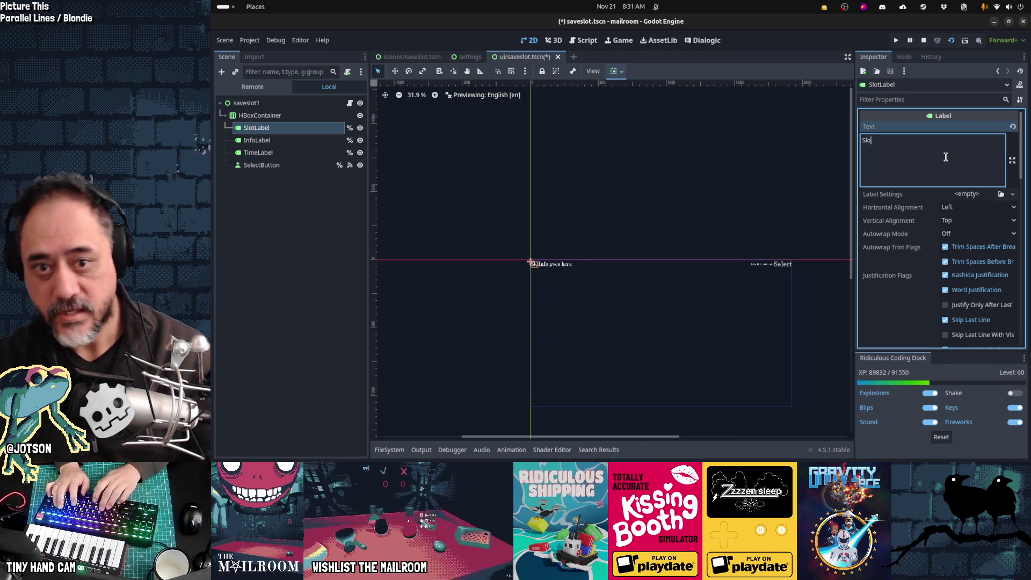
{"action": "type", "text": "t 1:"}
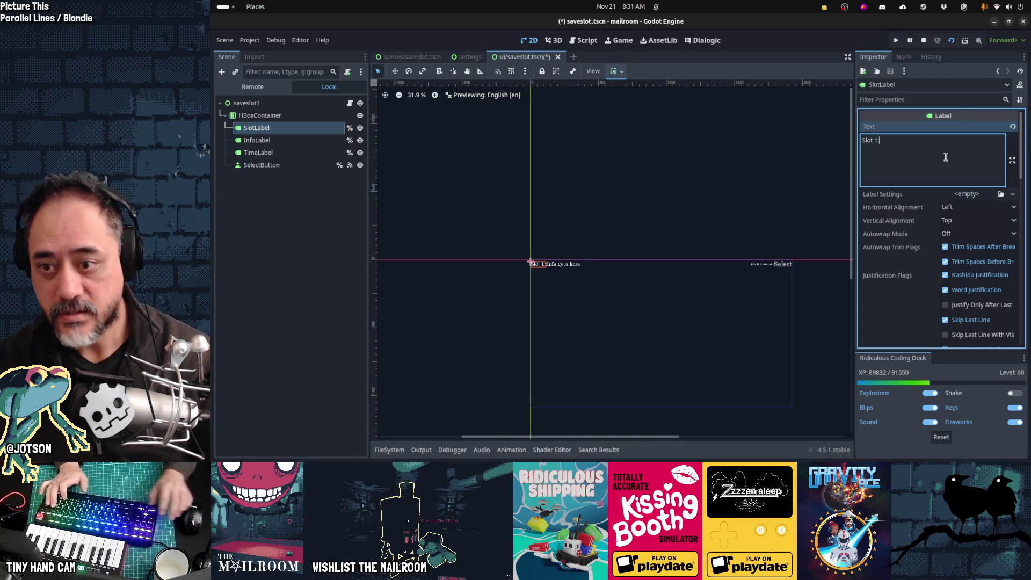
{"action": "left_click", "coordinate": [505, 302]}
{"action": "scroll", "coordinate": [535, 283], "scroll_direction": "up", "scroll_amount": 4}
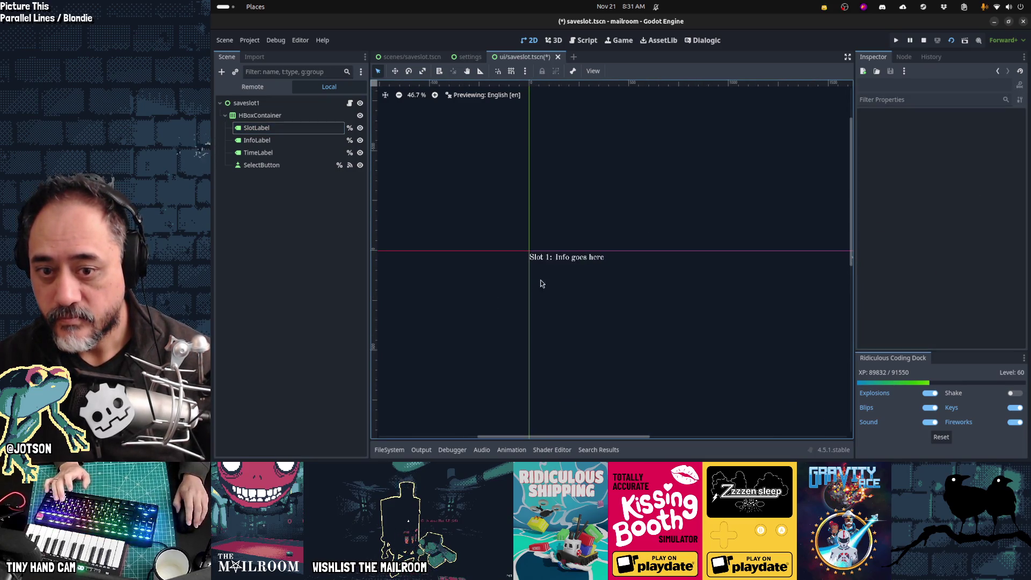
Revert InfoLabel's horizontal container sizing to its default
{"action": "mouse_move", "coordinate": [703, 282]}
{"action": "left_mouse_down"}
{"action": "mouse_move", "coordinate": [623, 272]}
{"action": "mouse_move", "coordinate": [701, 278]}
{"action": "left_mouse_up"}
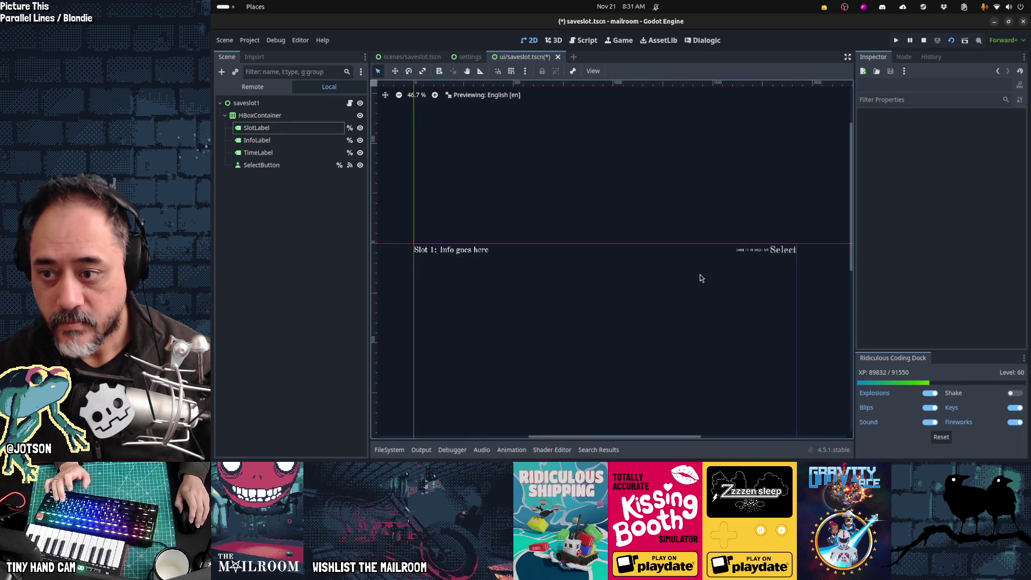
{"action": "left_click", "coordinate": [283, 142]}
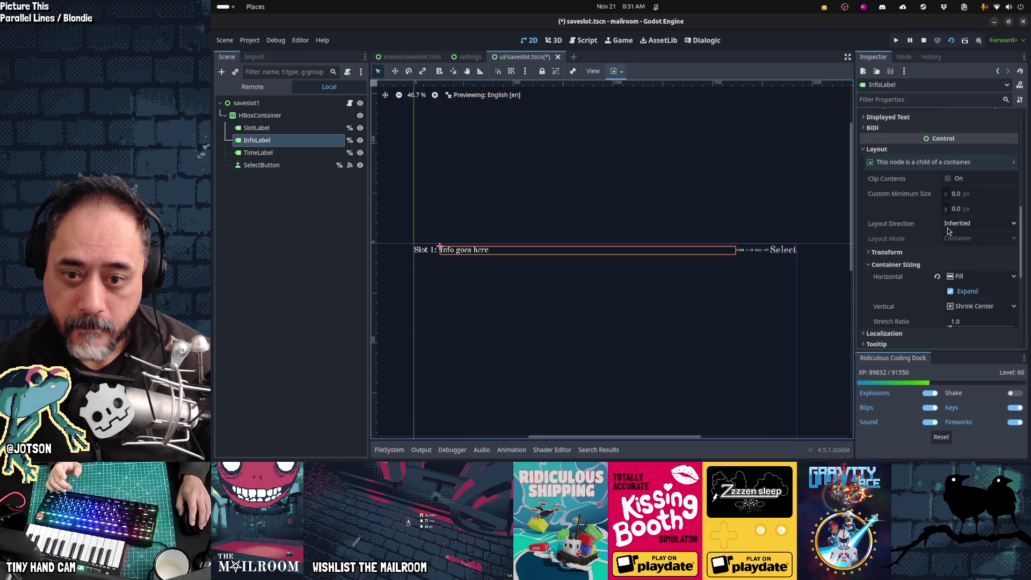
{"action": "scroll", "coordinate": [948, 230], "scroll_direction": "down", "scroll_amount": 5}
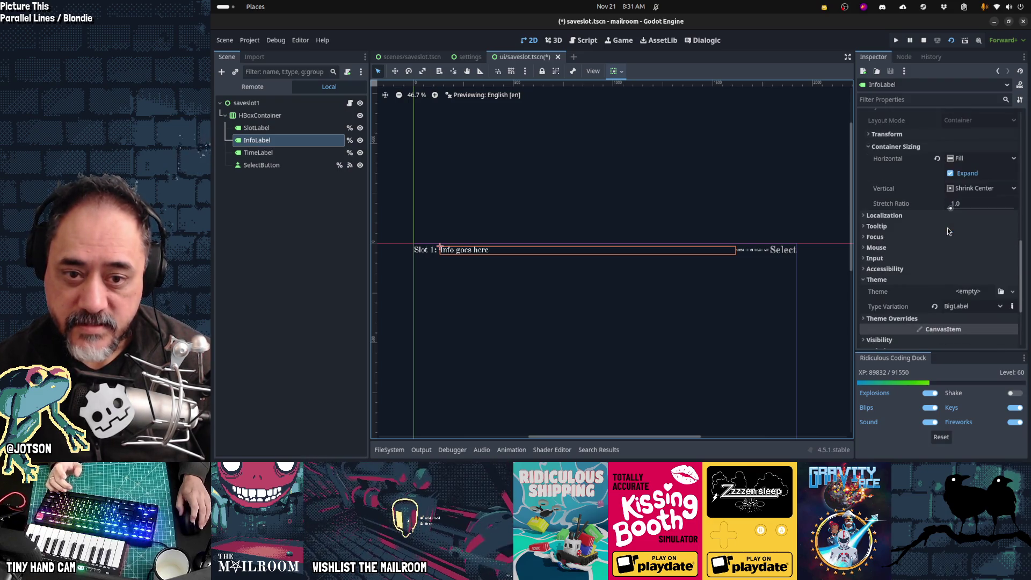
{"action": "left_click", "coordinate": [936, 160]}
Tick Expand on TimeLabel's horizontal container sizing so it stretches across the row
{"action": "left_click", "coordinate": [258, 152]}
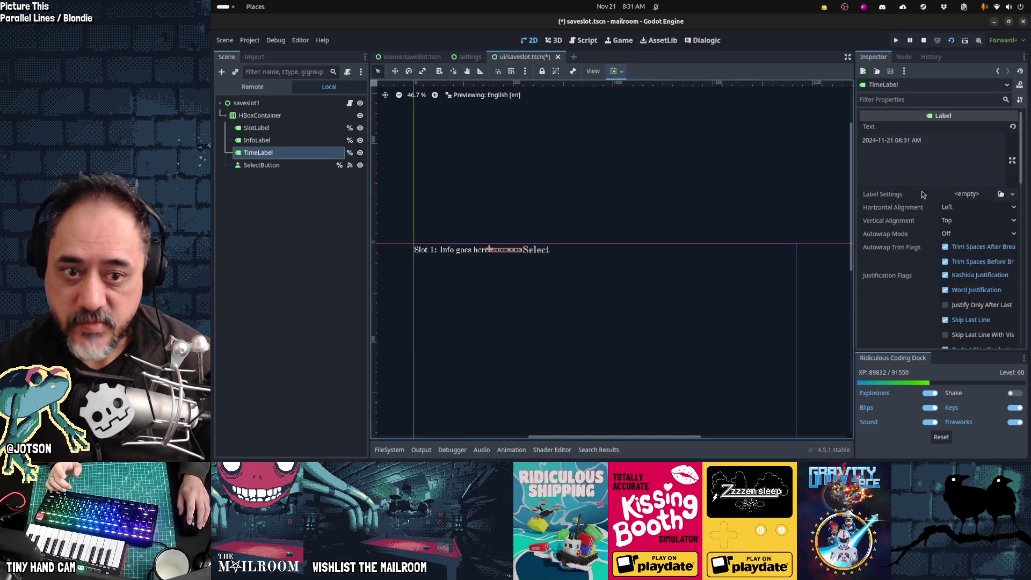
{"action": "scroll", "coordinate": [956, 272], "scroll_direction": "down", "scroll_amount": 5}
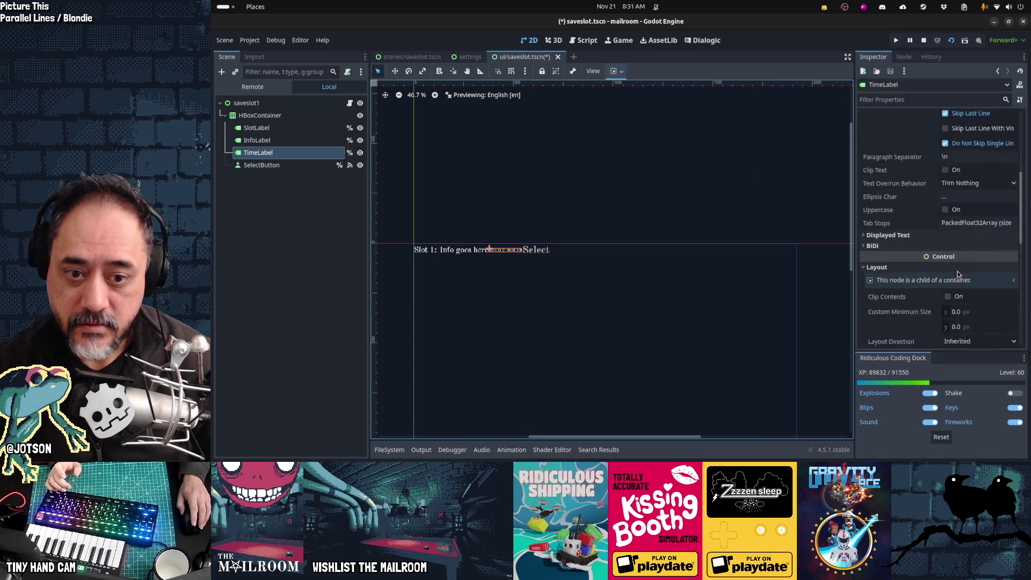
{"action": "scroll", "coordinate": [940, 268], "scroll_direction": "down", "scroll_amount": 3}
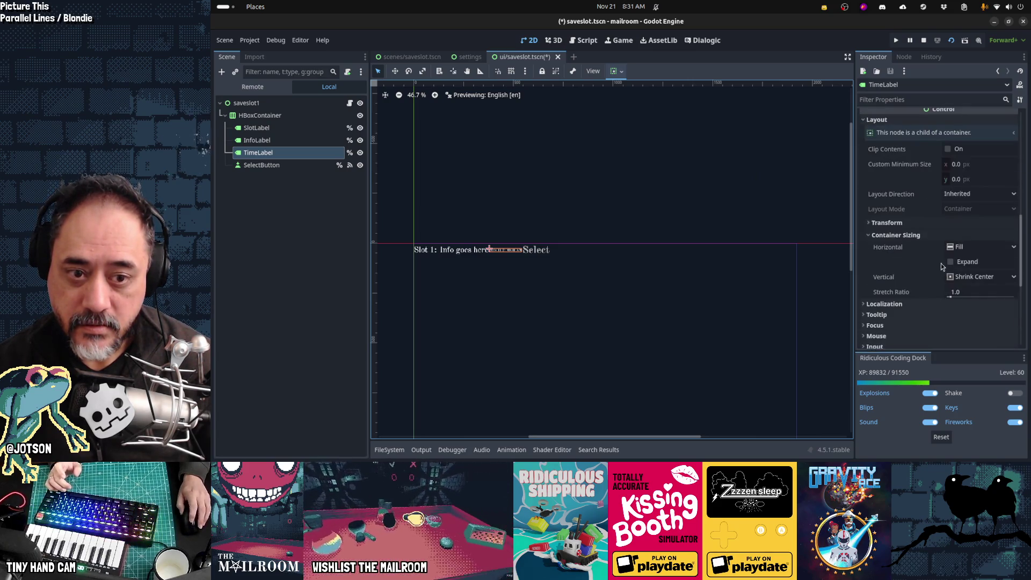
{"action": "left_click", "coordinate": [952, 262]}
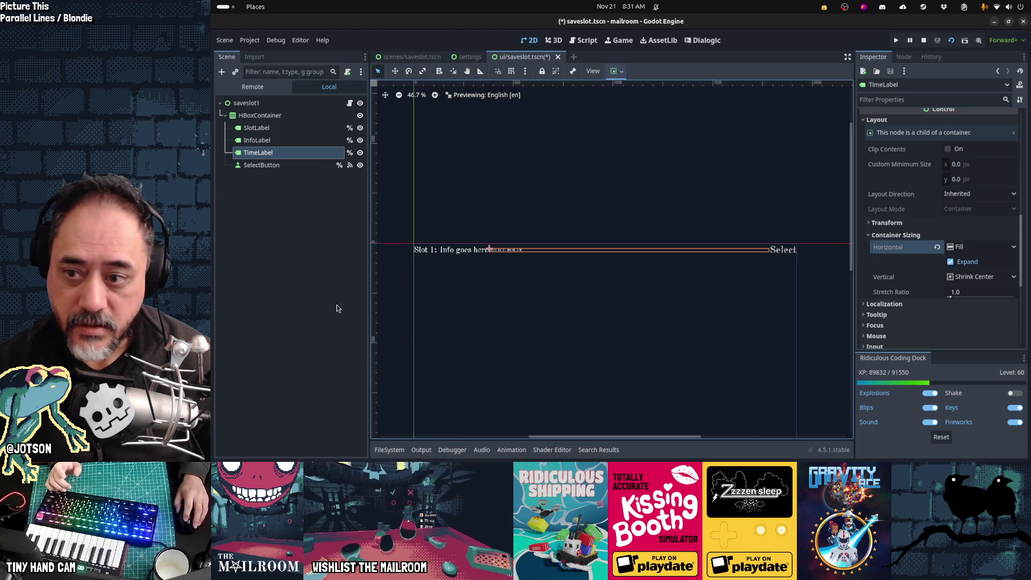
Enable the HBoxContainer's Separation theme constant override and set it to 25
{"action": "left_click", "coordinate": [388, 309]}
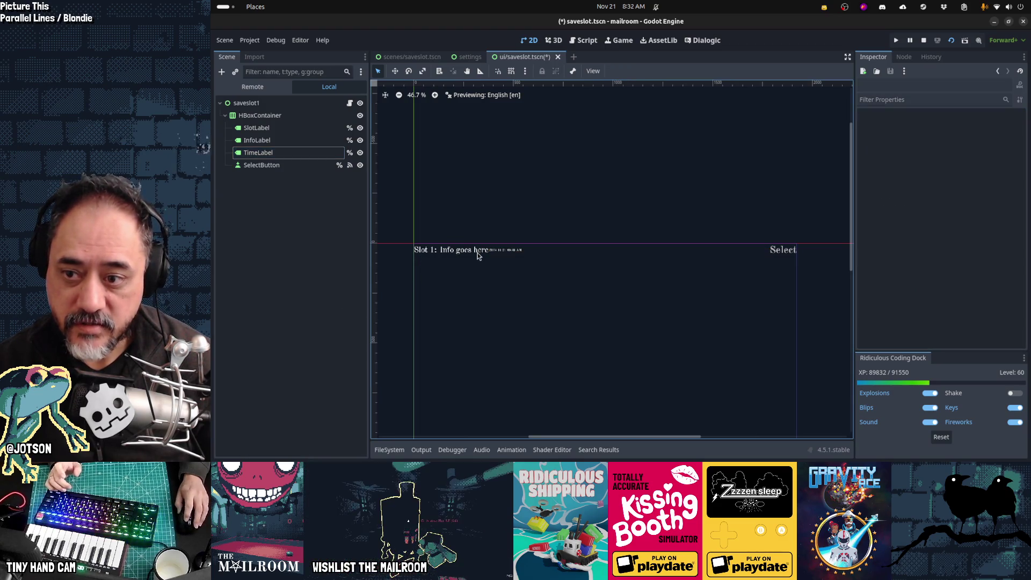
{"action": "left_click", "coordinate": [260, 115]}
{"action": "scroll", "coordinate": [920, 208], "scroll_direction": "down", "scroll_amount": 5}
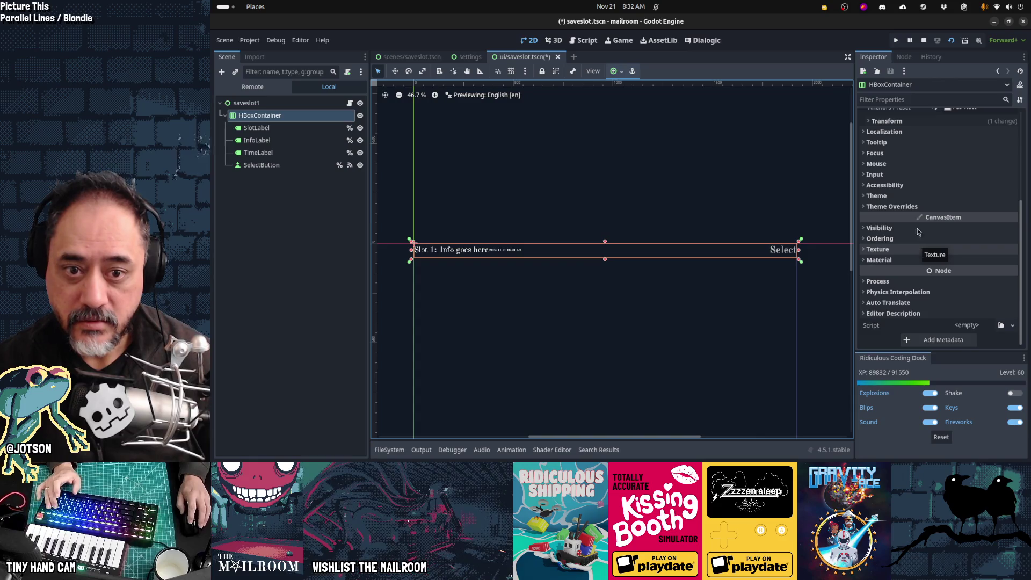
{"action": "left_click", "coordinate": [915, 206]}
{"action": "left_click", "coordinate": [917, 217]}
{"action": "left_click", "coordinate": [962, 230]}
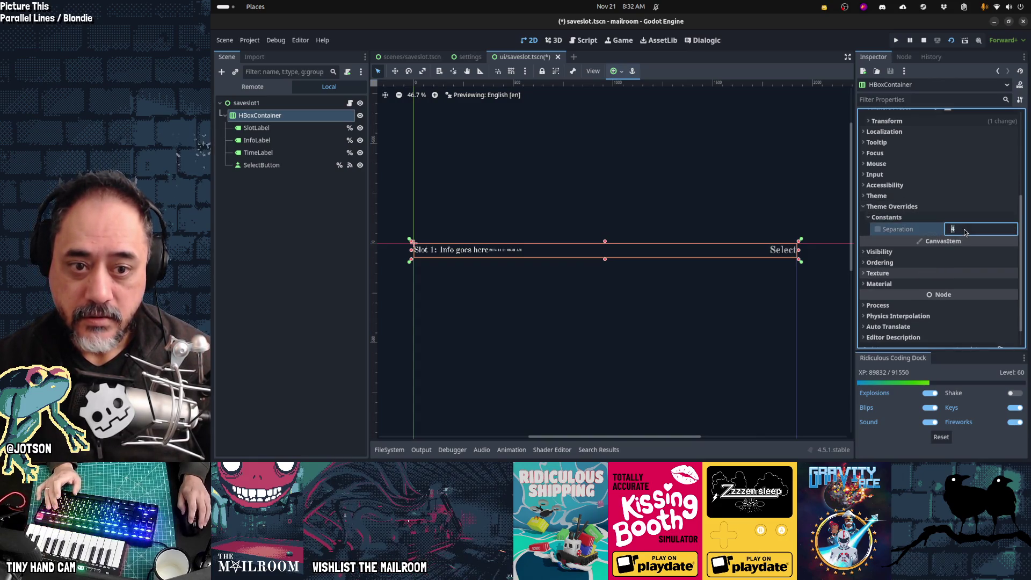
{"action": "type", "text": "20"}
{"action": "key", "text": "Return"}
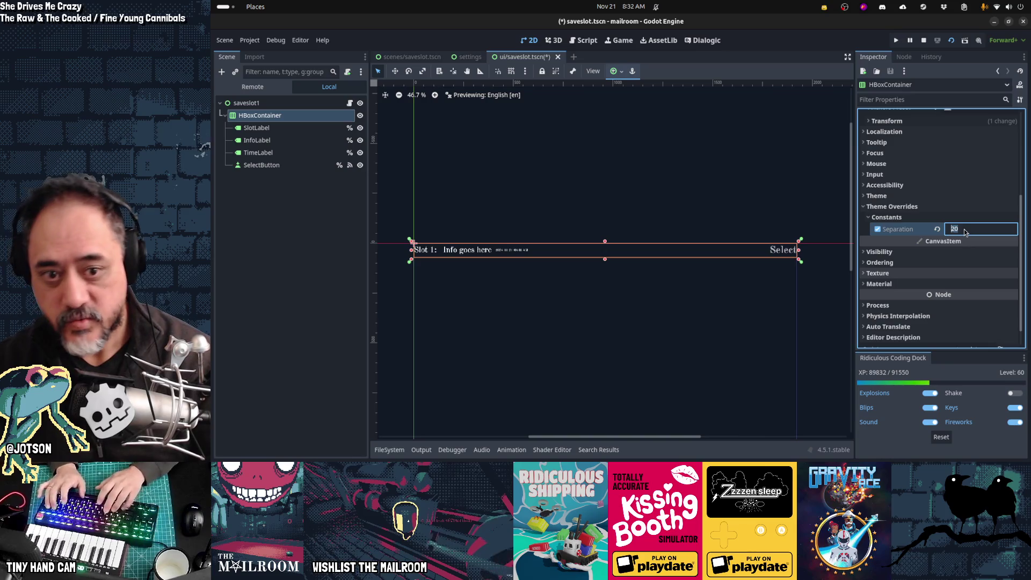
{"action": "type", "text": "25"}
{"action": "key", "text": "Return"}
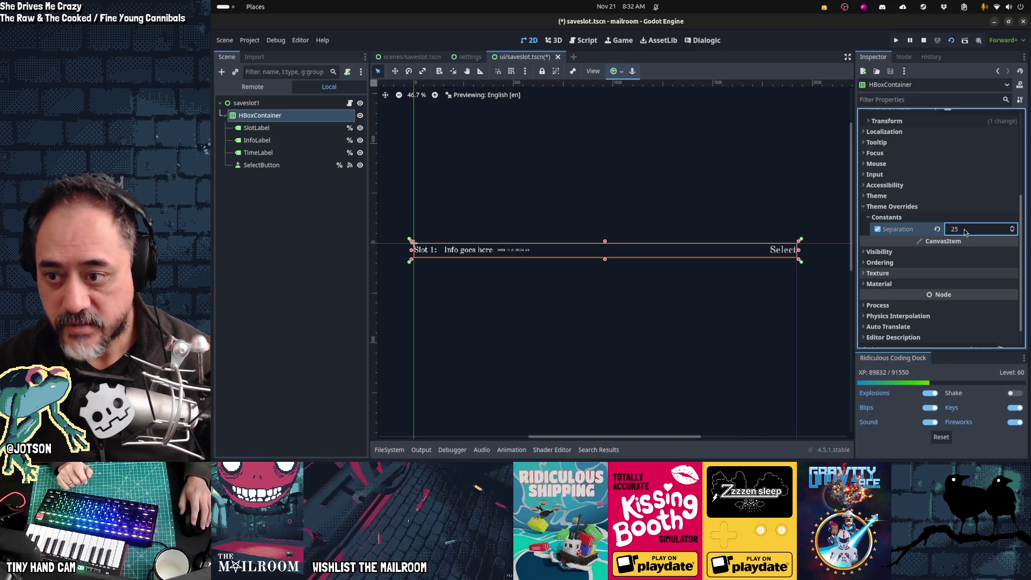
{"action": "key", "text": "alt+Tab"}
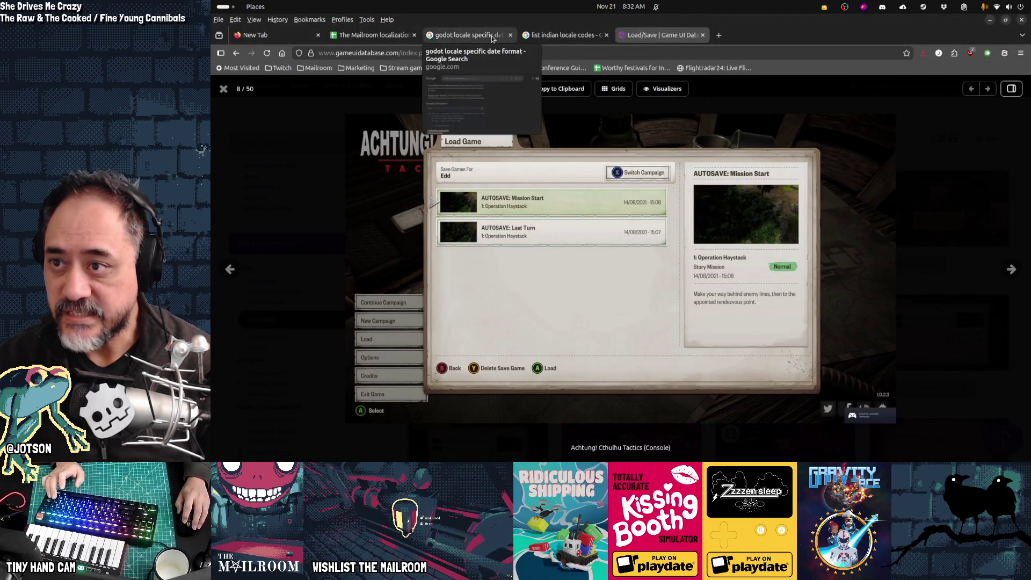
Enter 'Empty slot' as SaveSlot.New's English text, then return to the Load/Save reference page
{"action": "left_click", "coordinate": [373, 35]}
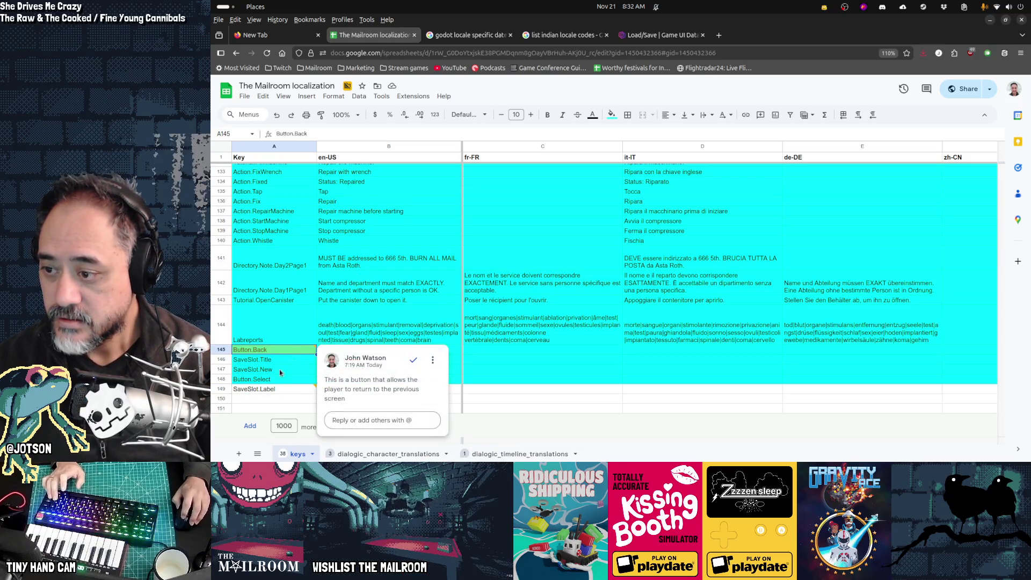
{"action": "left_click", "coordinate": [352, 370]}
{"action": "type", "text": "Empty slot"}
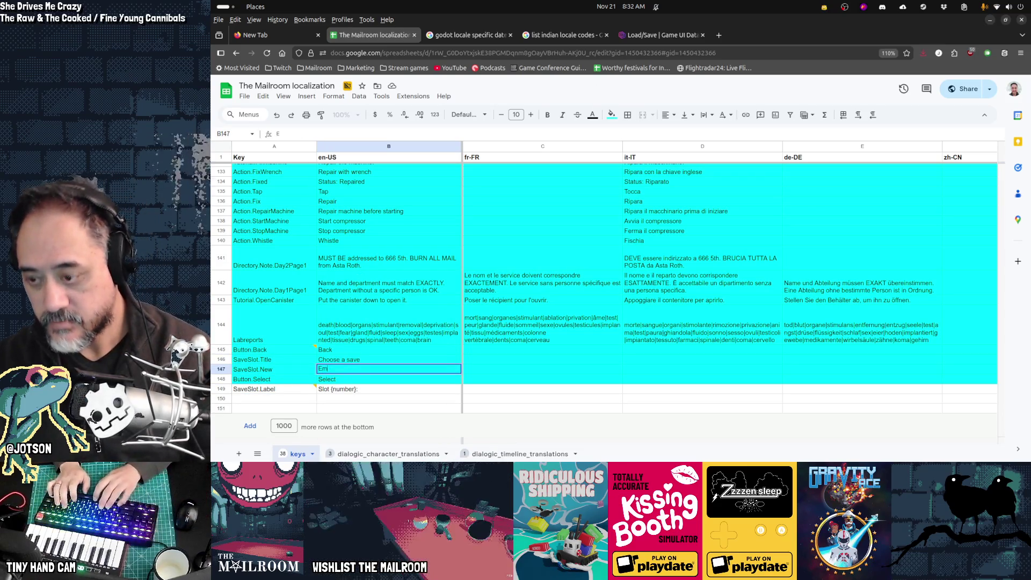
{"action": "key", "text": "Return"}
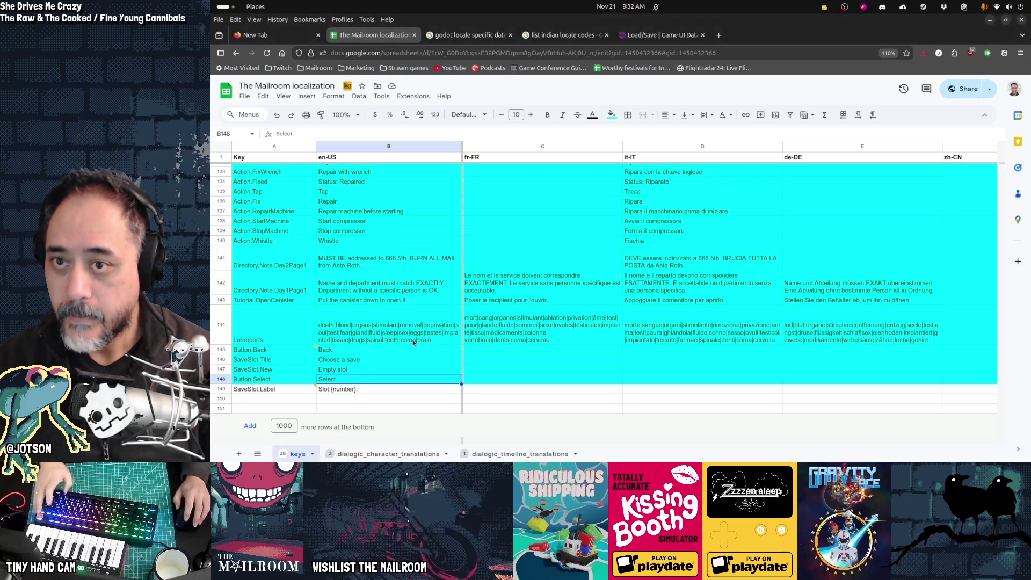
{"action": "left_click", "coordinate": [640, 36]}
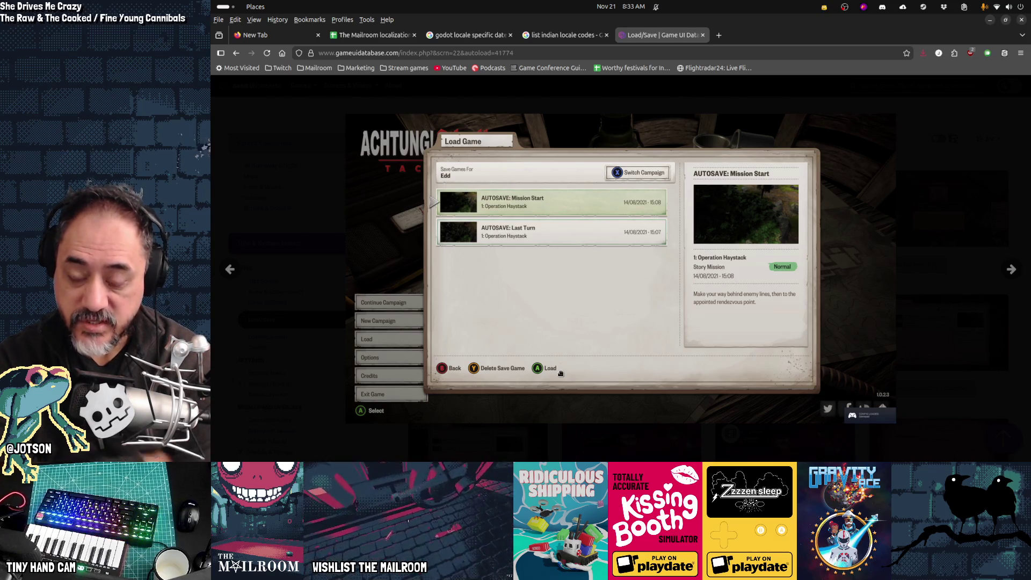
Finish reviewing the Achtung! Cthulhu Tactics Load Game screenshot and switch back to Godot
{"action": "mouse_move", "coordinate": [505, 373]}
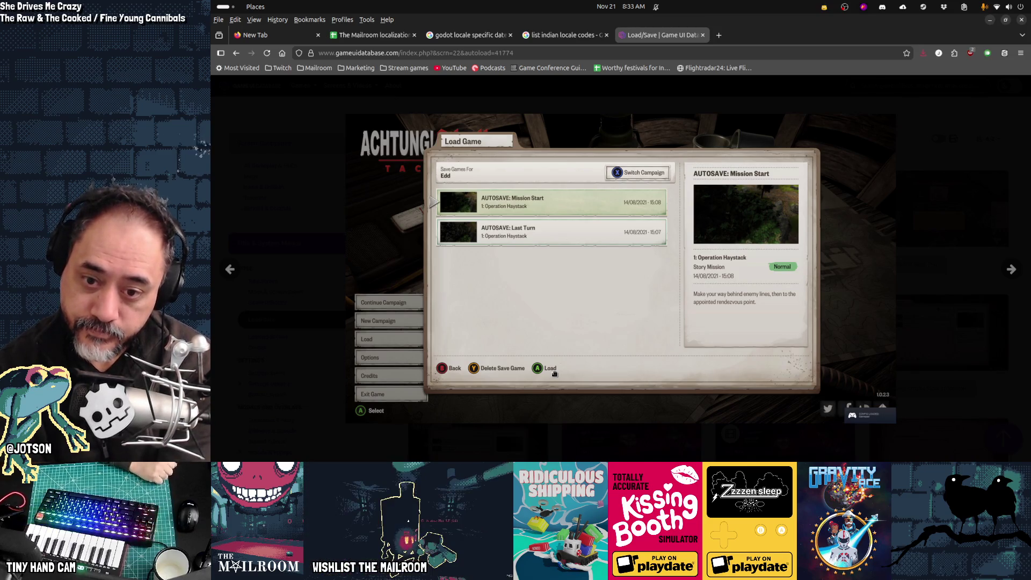
{"action": "key", "text": "alt+Tab"}
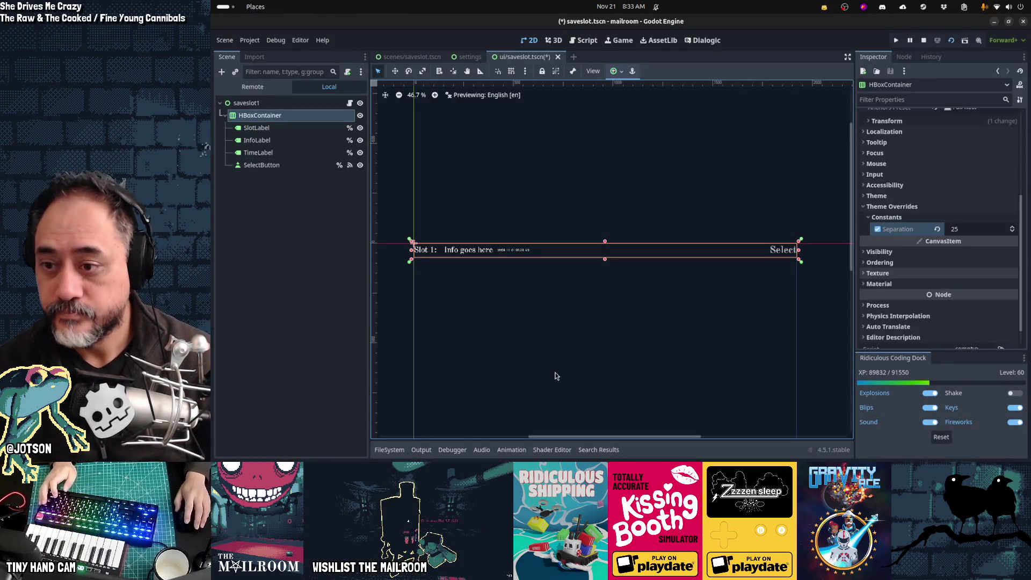
In saveslot.gd, add 'var data: GameState = GameState.load(slot)' inside the file-exists check
{"action": "left_click", "coordinate": [269, 140]}
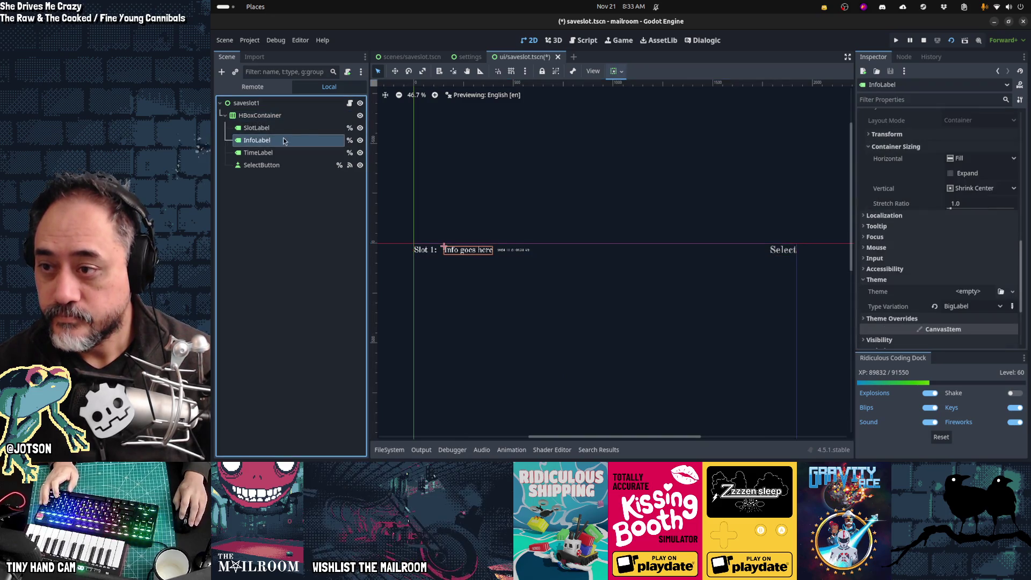
{"action": "left_click", "coordinate": [349, 103]}
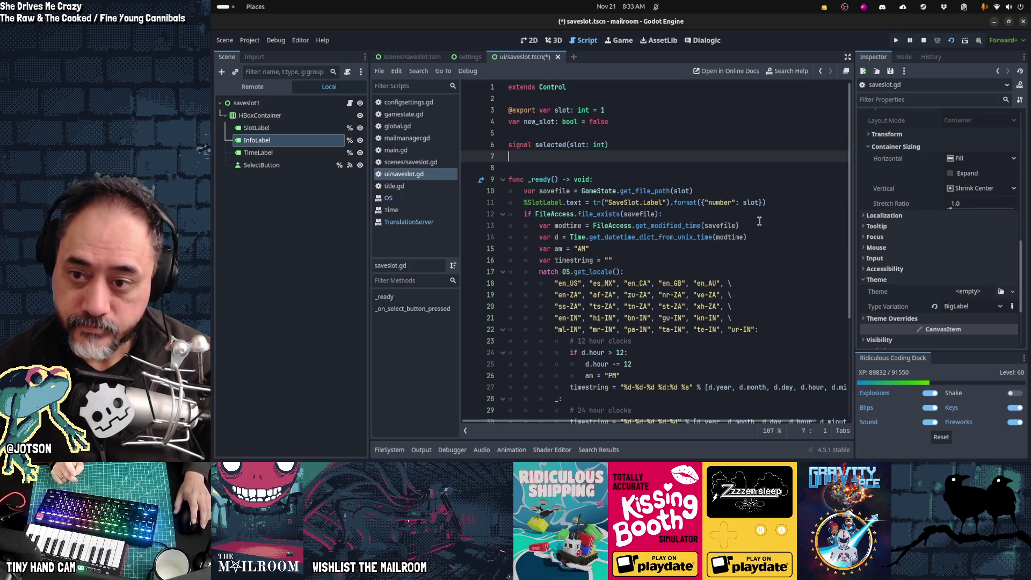
{"action": "scroll", "coordinate": [760, 221], "scroll_direction": "down", "scroll_amount": 4}
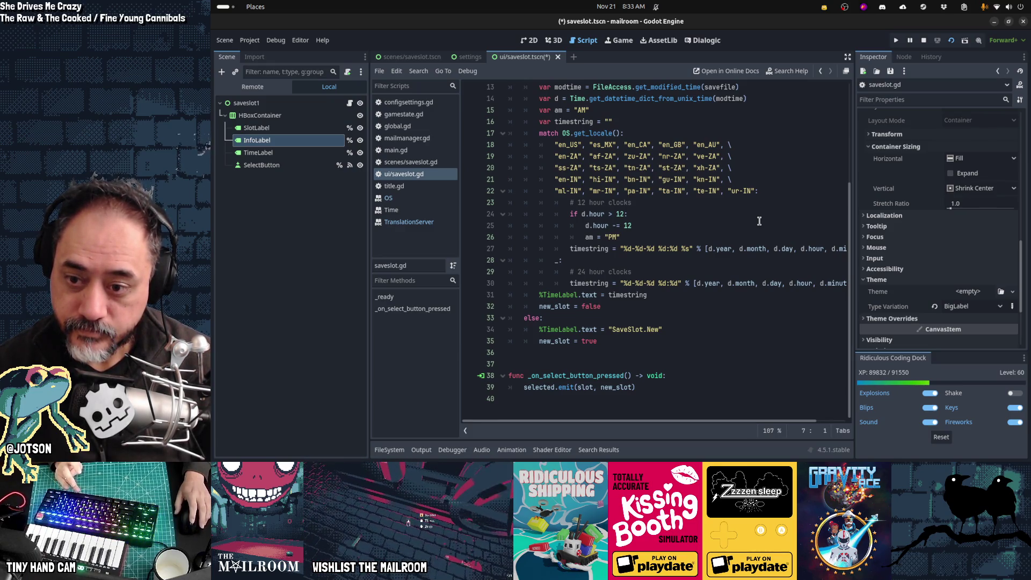
{"action": "scroll", "coordinate": [760, 221], "scroll_direction": "up", "scroll_amount": 3}
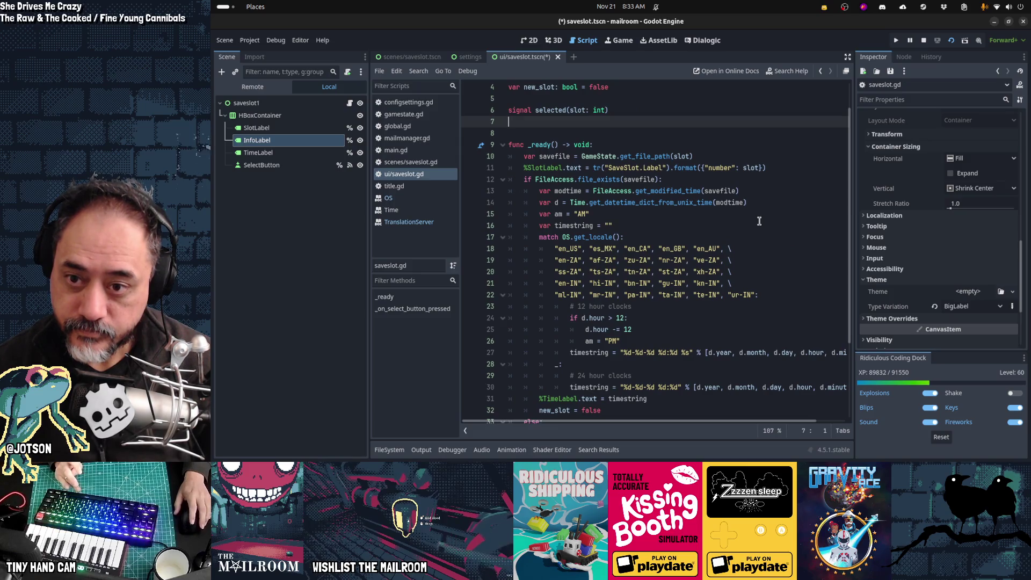
{"action": "left_click", "coordinate": [687, 179]}
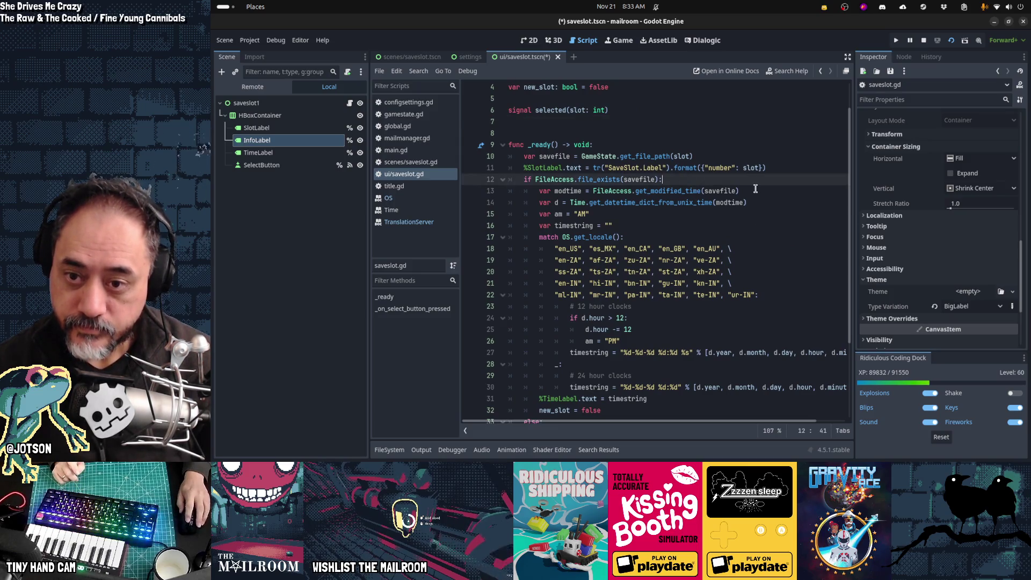
{"action": "type", "text": "var s"}
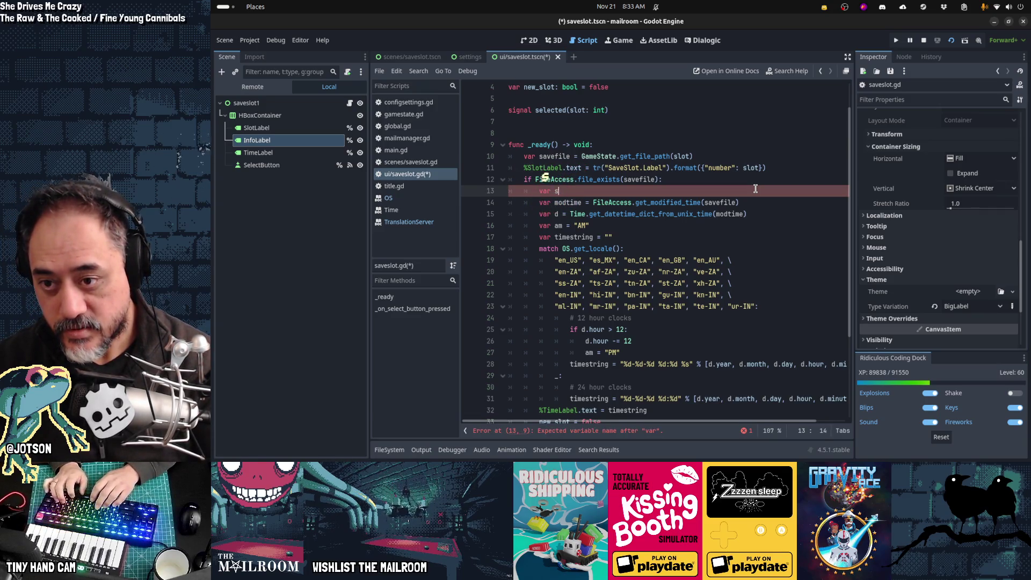
{"action": "type", "text": "a"}
{"action": "key", "text": "BackSpace"}
{"action": "key", "text": "BackSpace"}
{"action": "type", "text": "data = GameState."}
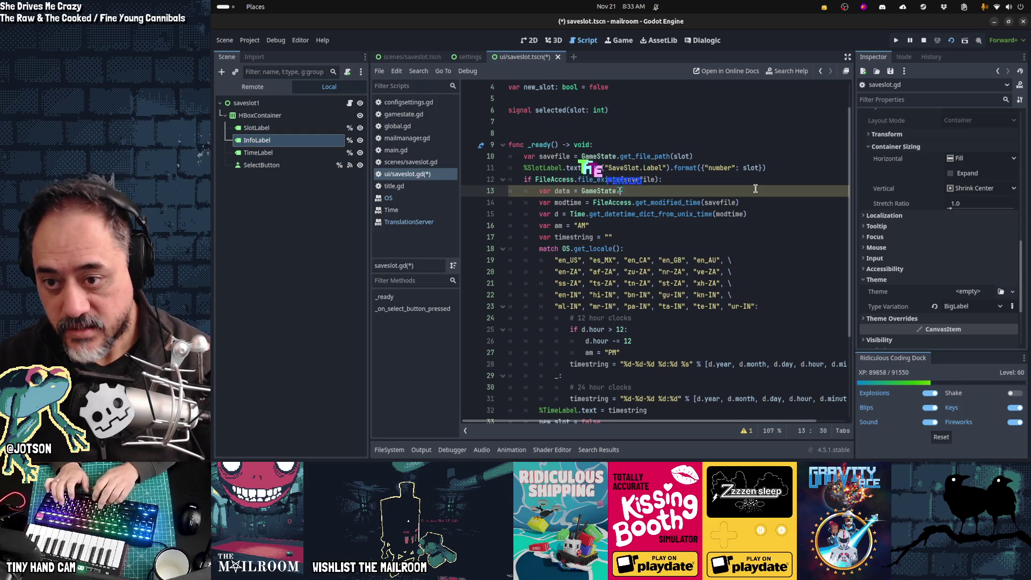
{"action": "type", "text": "load("}
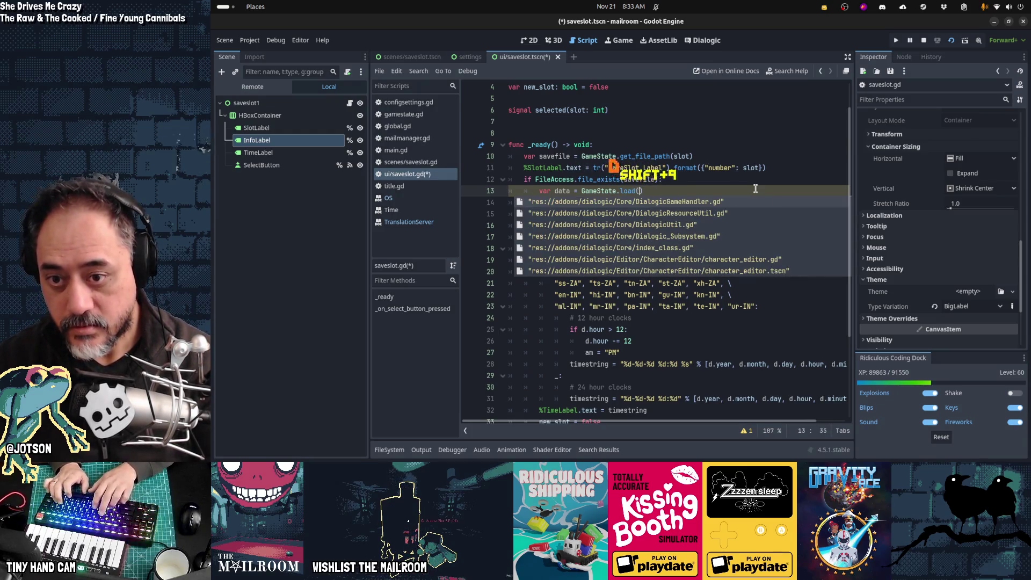
{"action": "key", "text": "Escape"}
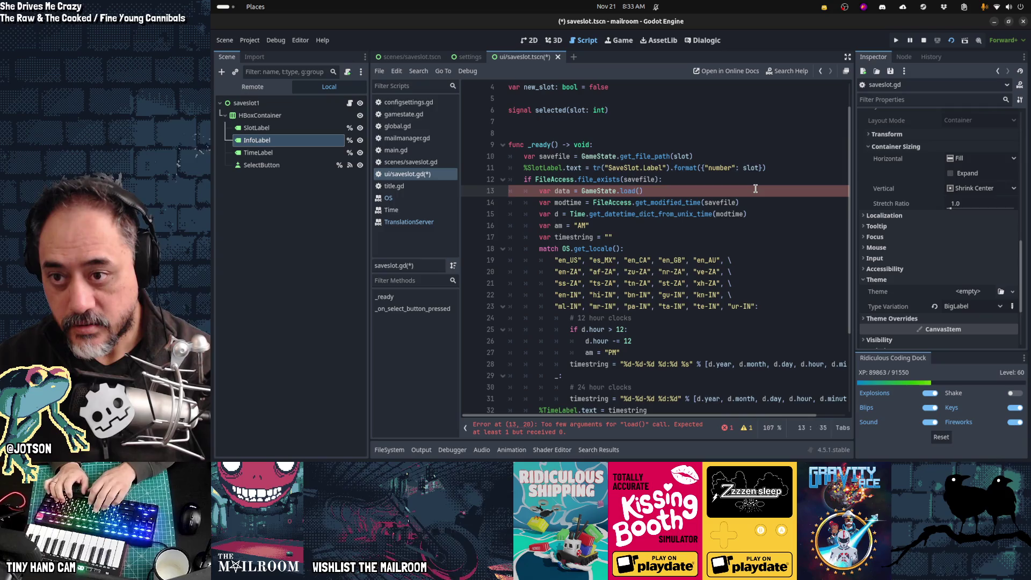
{"action": "type", "text": "save"}
{"action": "key", "text": "Home"}
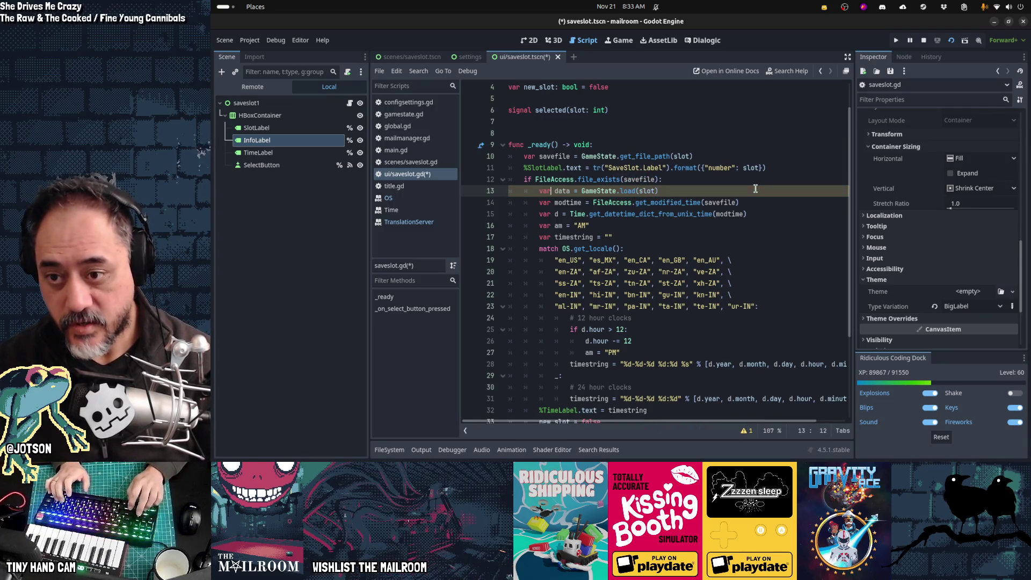
{"action": "type", "text": "GameState"}
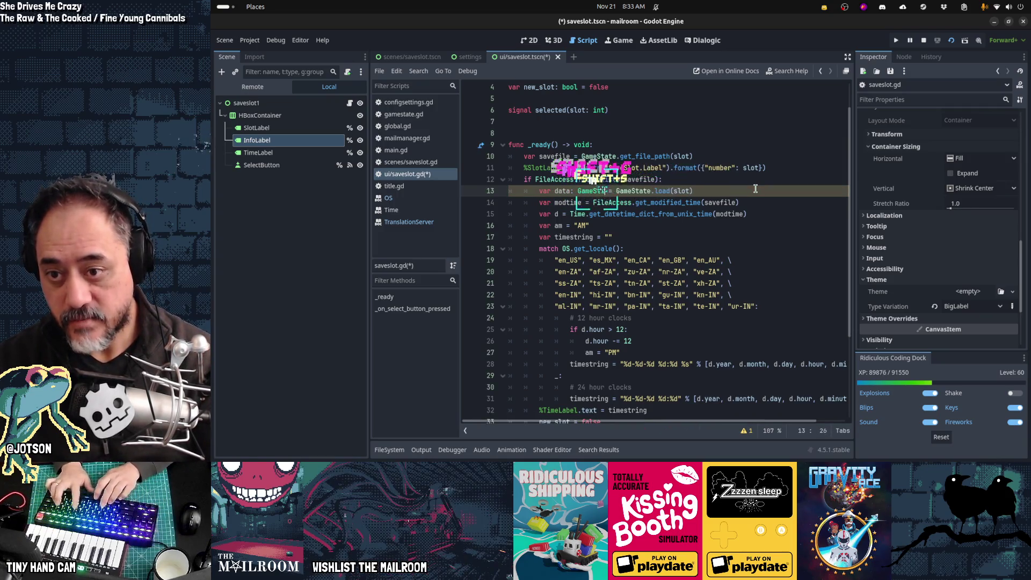
Add an unfinished '%InfoLabel.text = tr()' line below the TimeLabel assignment
{"action": "key", "text": "Down"}
{"action": "key", "text": "Down"}
{"action": "key", "text": "Down"}
{"action": "key", "text": "Down"}
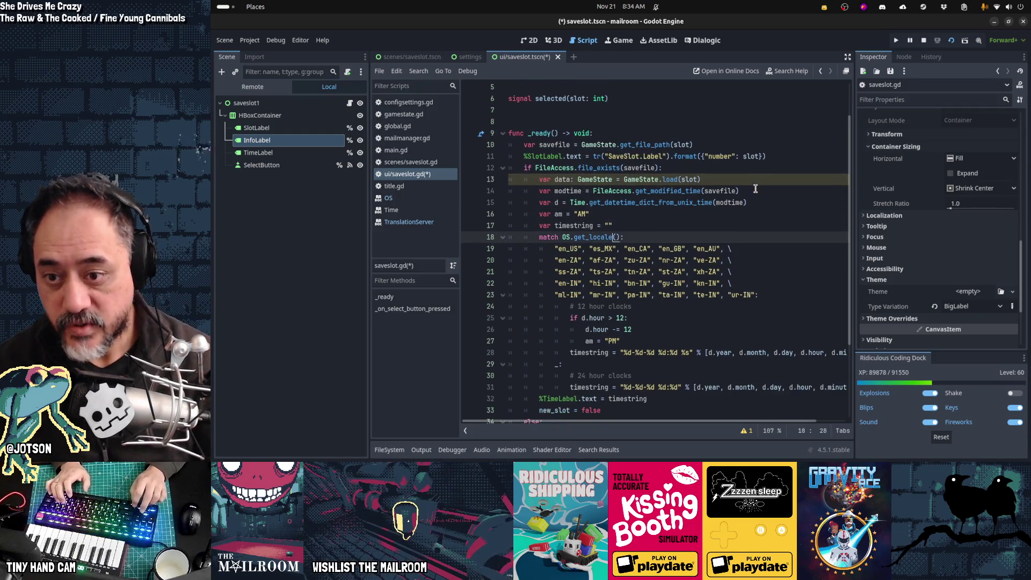
{"action": "key", "text": "Down"}
{"action": "key", "text": "End"}
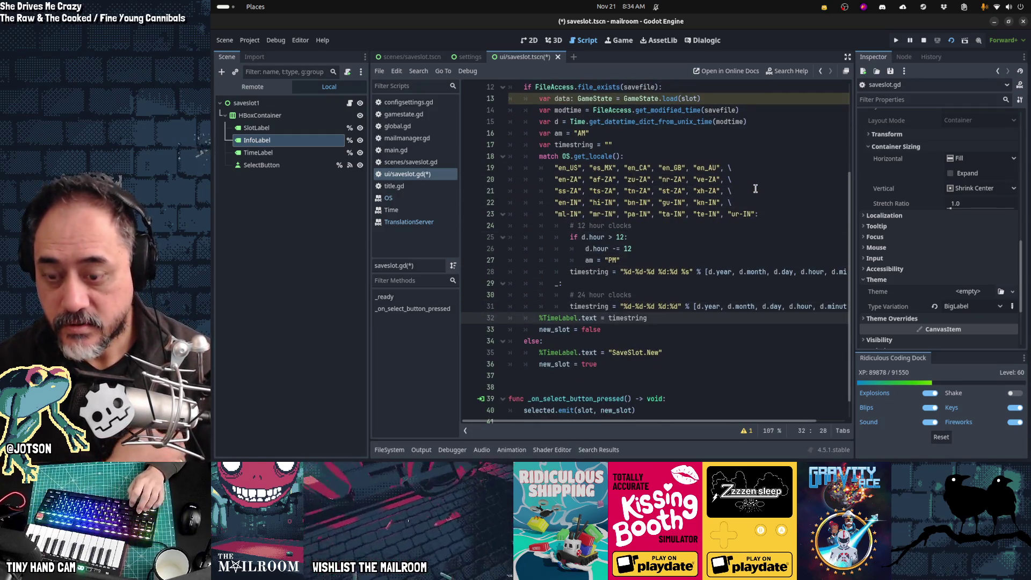
{"action": "key", "text": "Return"}
{"action": "key", "text": "Up"}
{"action": "key", "text": "Up"}
{"action": "key", "text": "Up"}
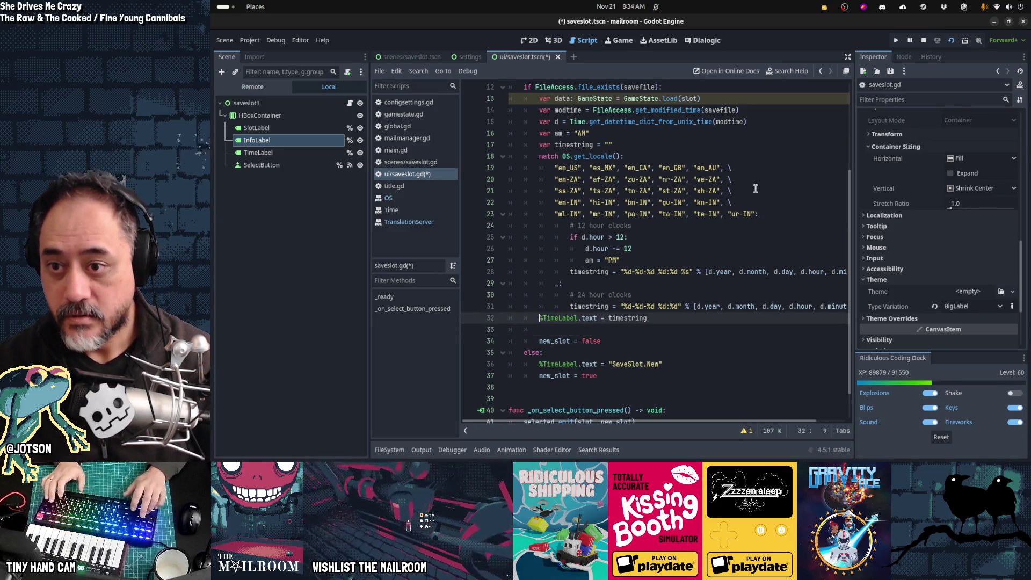
{"action": "key", "text": "Down"}
{"action": "key", "text": "Down"}
{"action": "key", "text": "Down"}
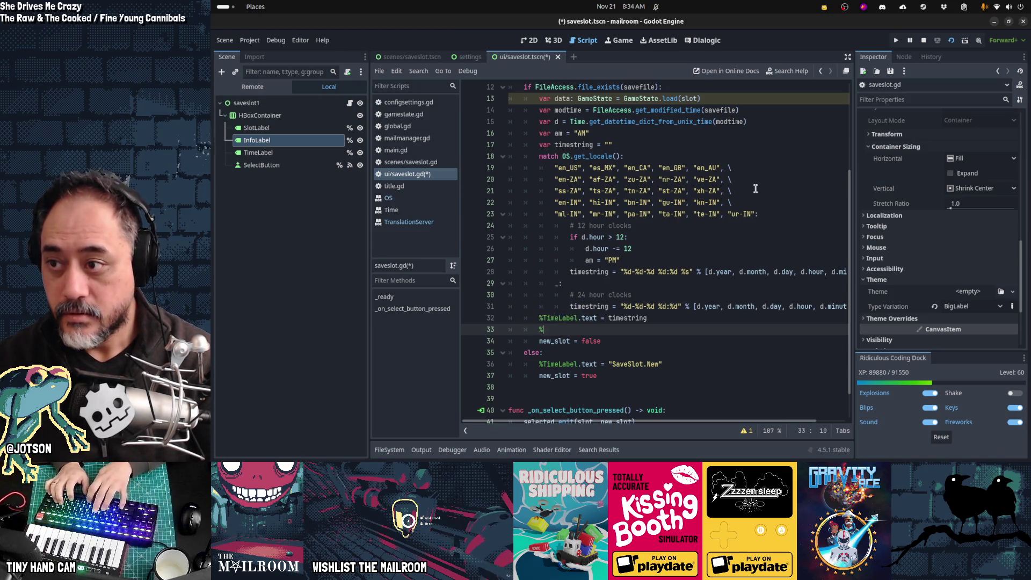
{"action": "type", "text": "InfoLabel.text = "}
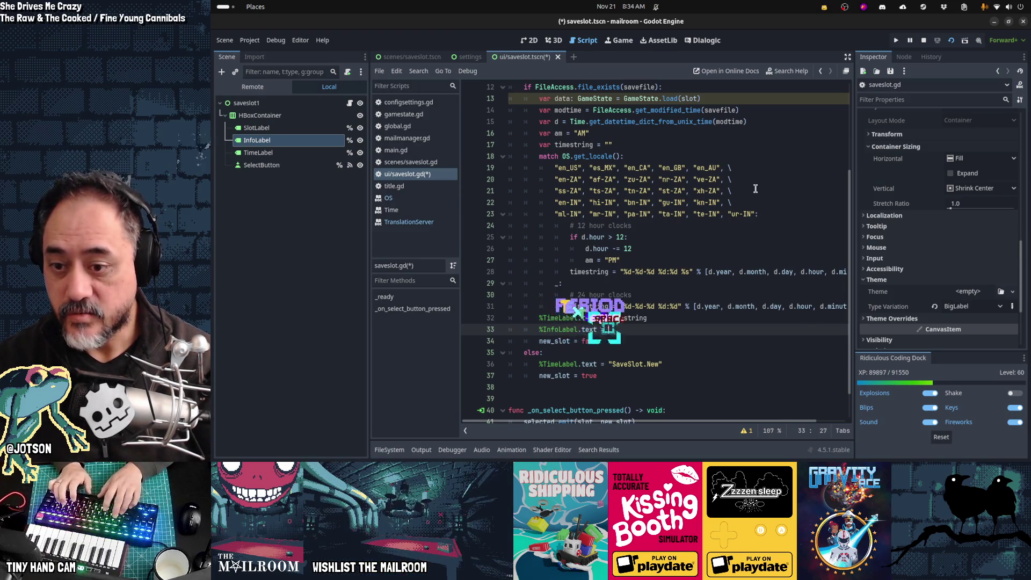
{"action": "type", "text": "tr("}
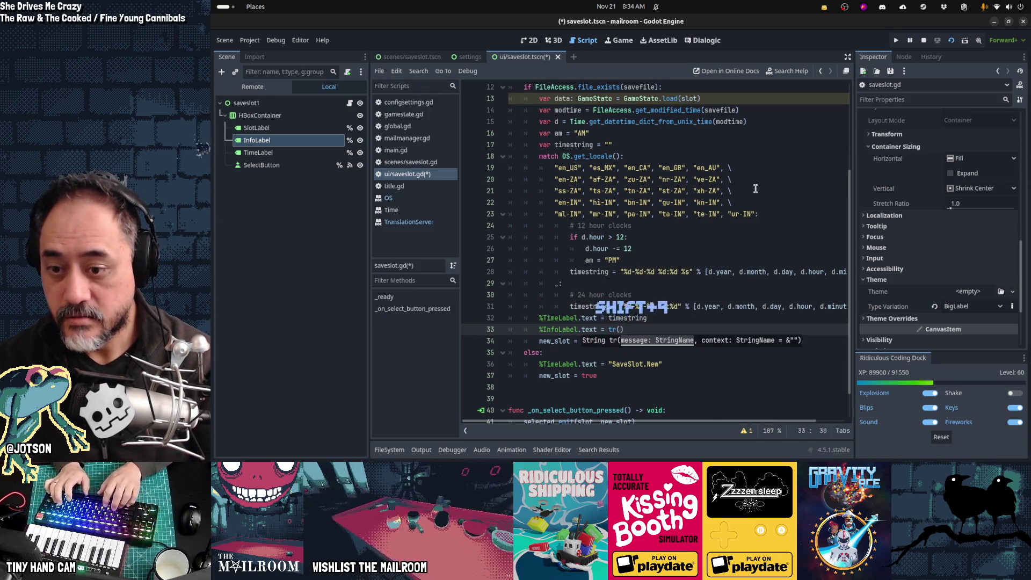
{"action": "key", "text": "alt+Tab"}
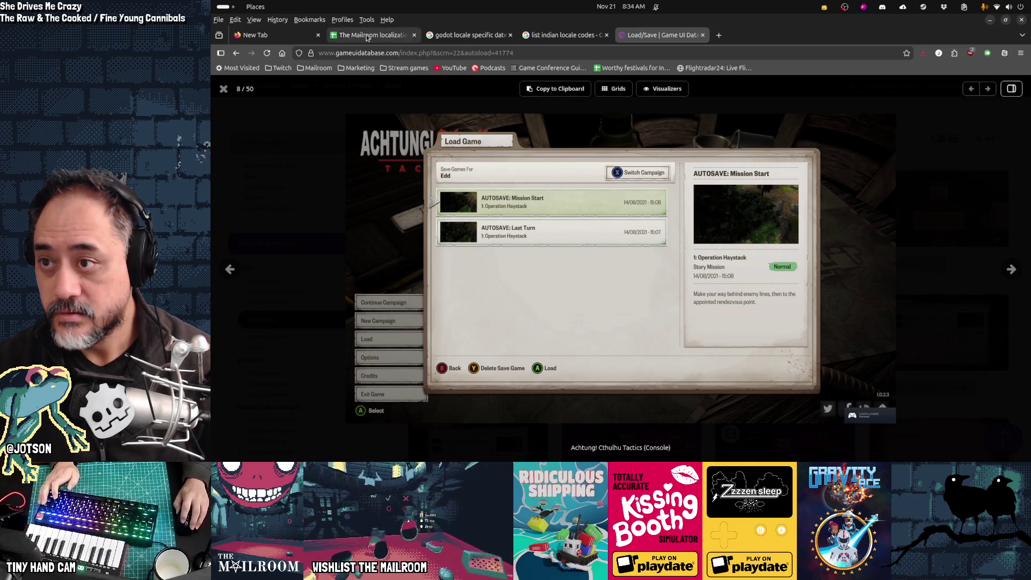
Search the localization sheet for 'day {' and copy the Day.Counter key from A108 into Godot
{"action": "left_click", "coordinate": [368, 36]}
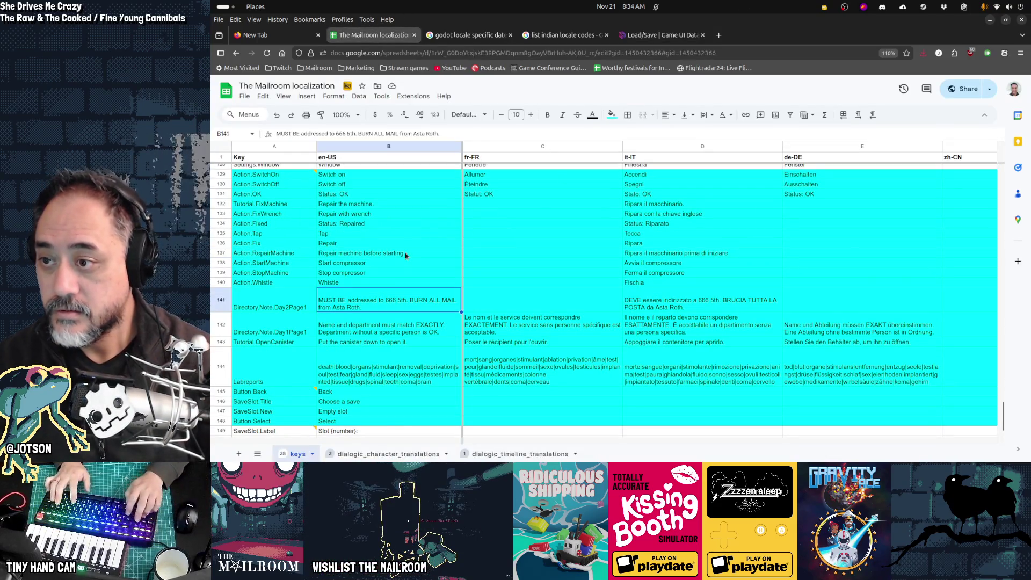
{"action": "key", "text": "ctrl+Home"}
{"action": "key", "text": "ctrl+f"}
{"action": "type", "text": "day "}
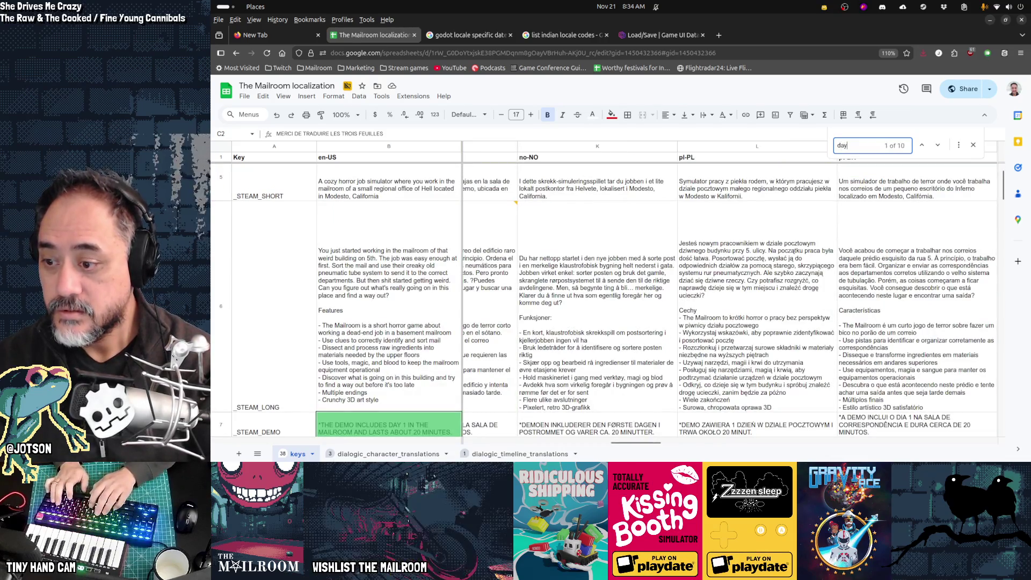
{"action": "type", "text": "{"}
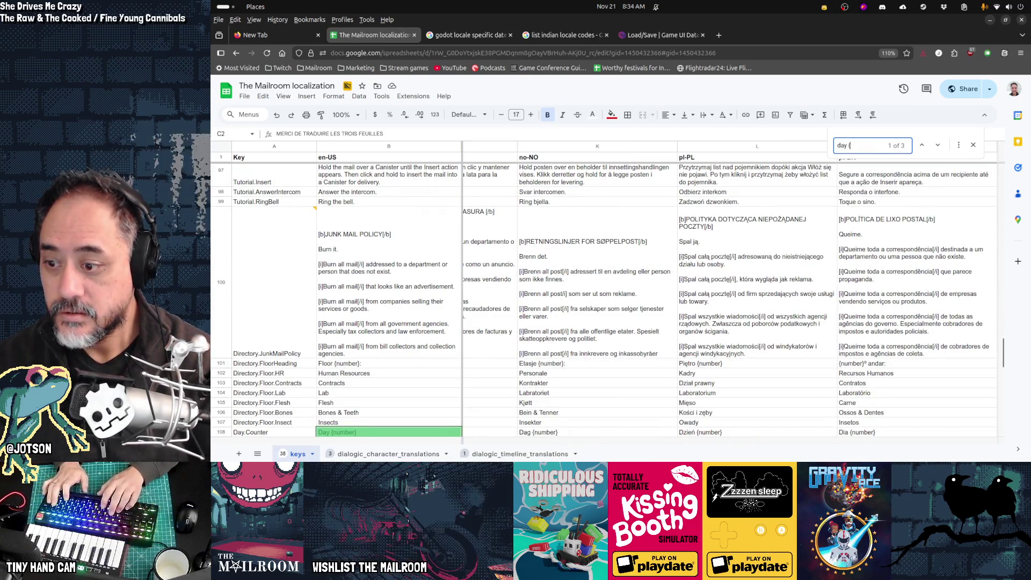
{"action": "key", "text": "Escape"}
{"action": "key", "text": "Left"}
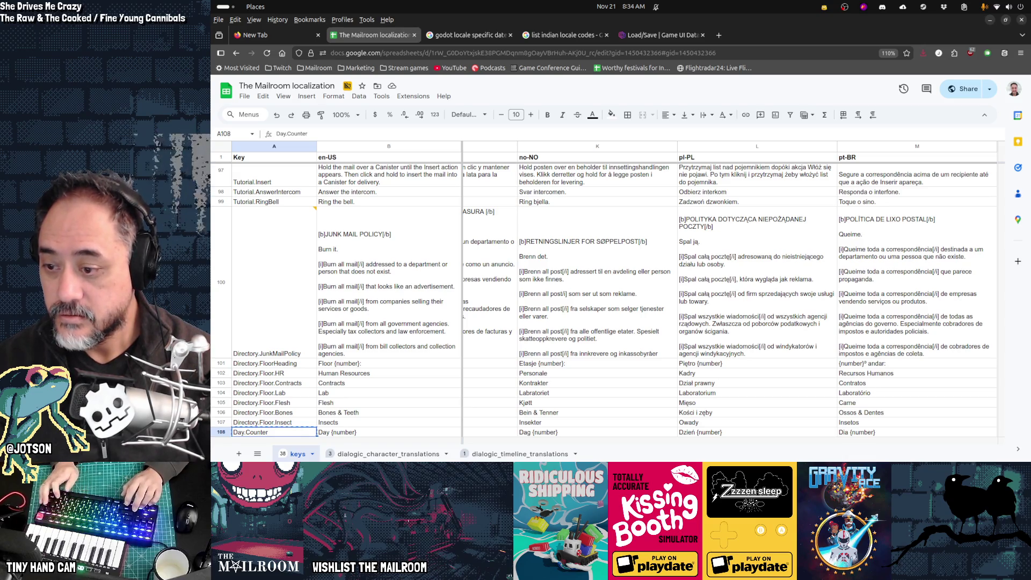
{"action": "key", "text": "alt+Tab"}
{"action": "key", "text": "ctrl+z"}
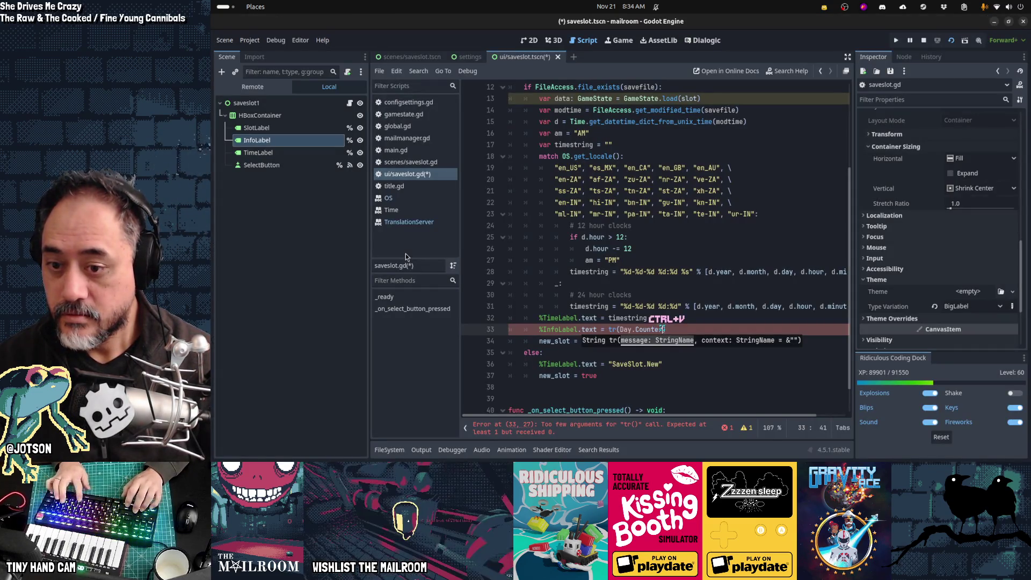
Complete line 33 as tr("Day.Counter").format({"number": data.day}) and save the script
{"action": "type", "text": "\""}
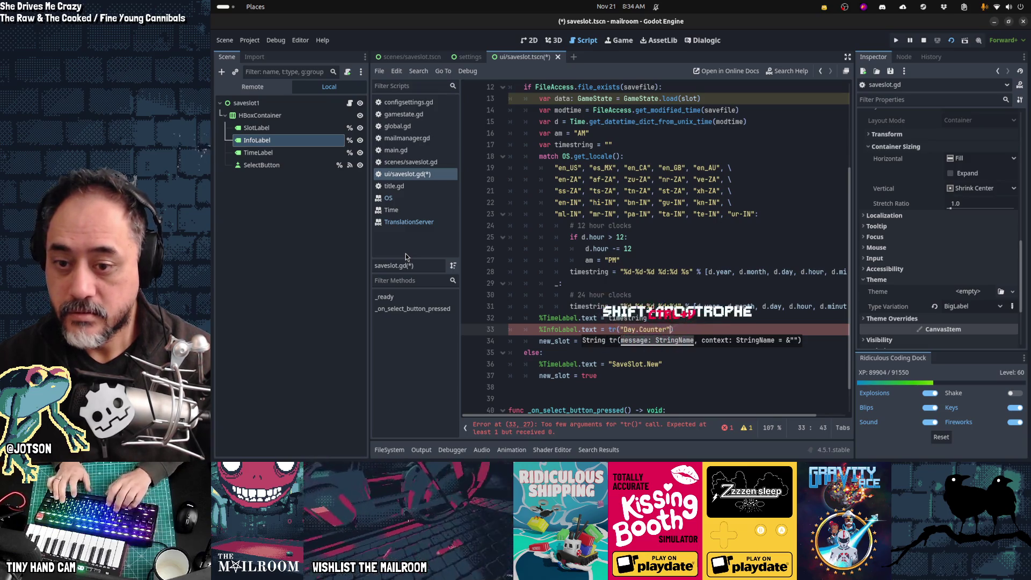
{"action": "key", "text": "ctrl+v"}
{"action": "type", "text": "\", {"}
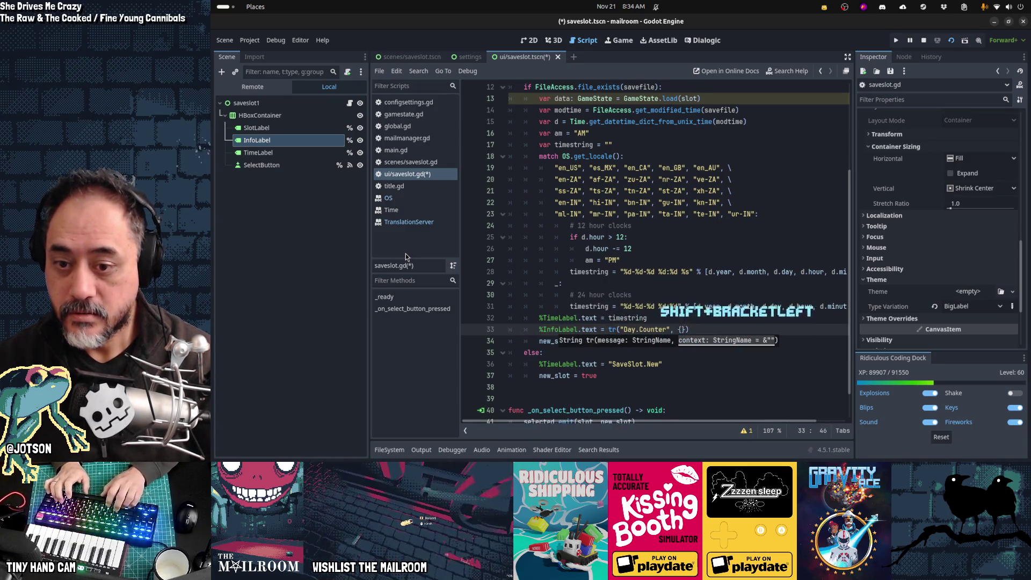
{"action": "key", "text": "BackSpace"}
{"action": "type", "text": ".format({\""}
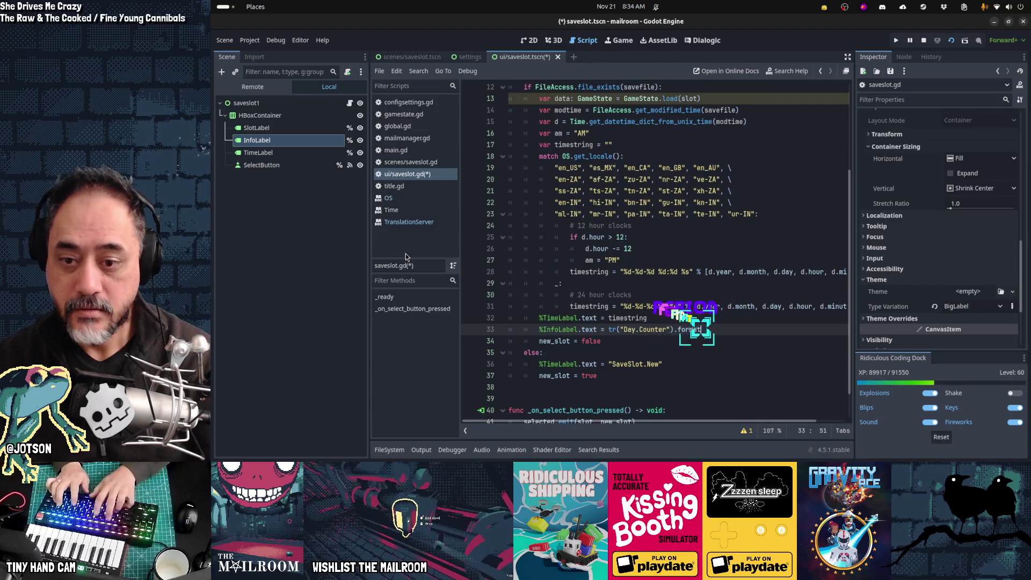
{"action": "key", "text": "alt+Tab"}
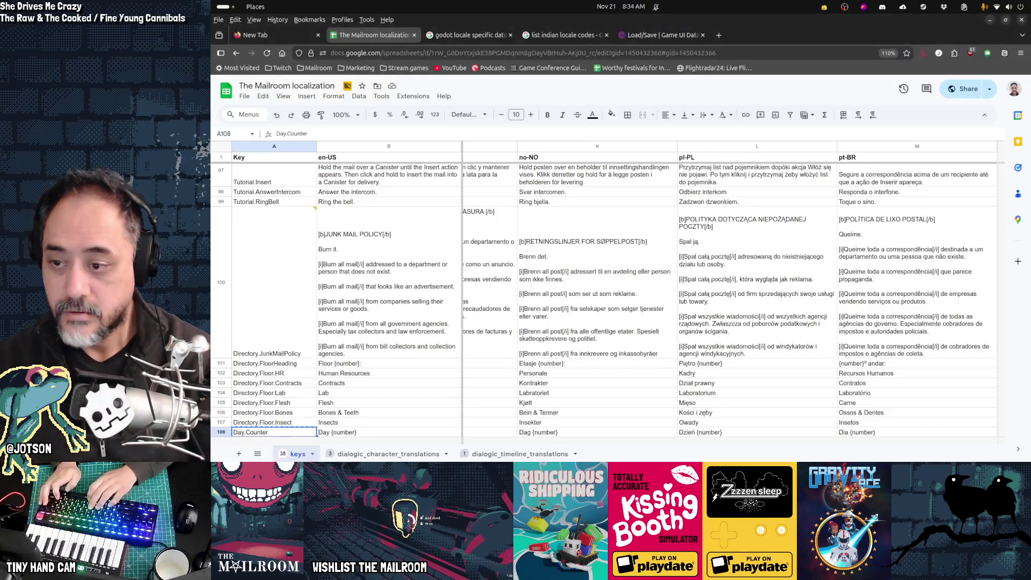
{"action": "key", "text": "alt+Tab"}
{"action": "type", "text": "number\": "}
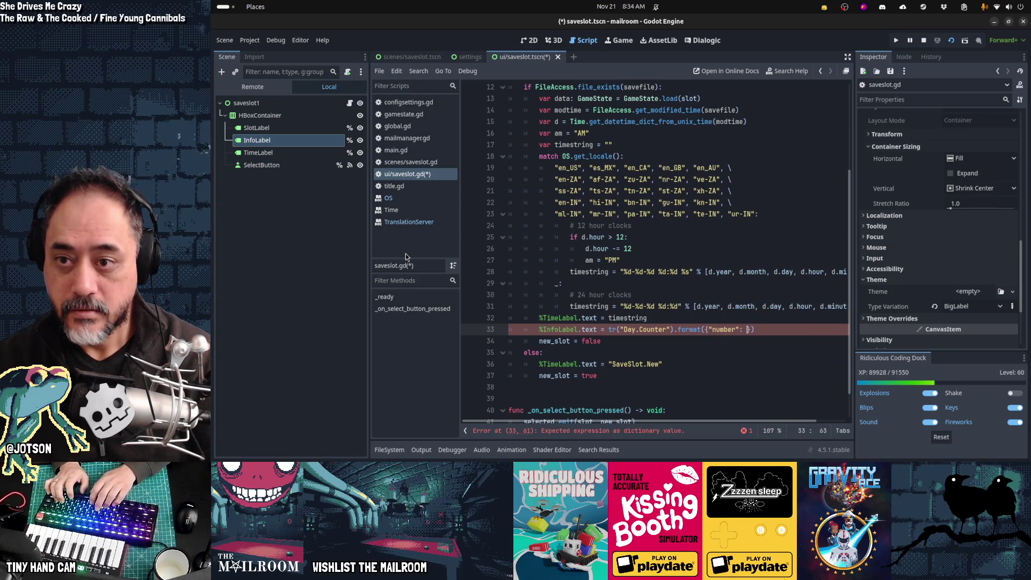
{"action": "type", "text": "data.da"}
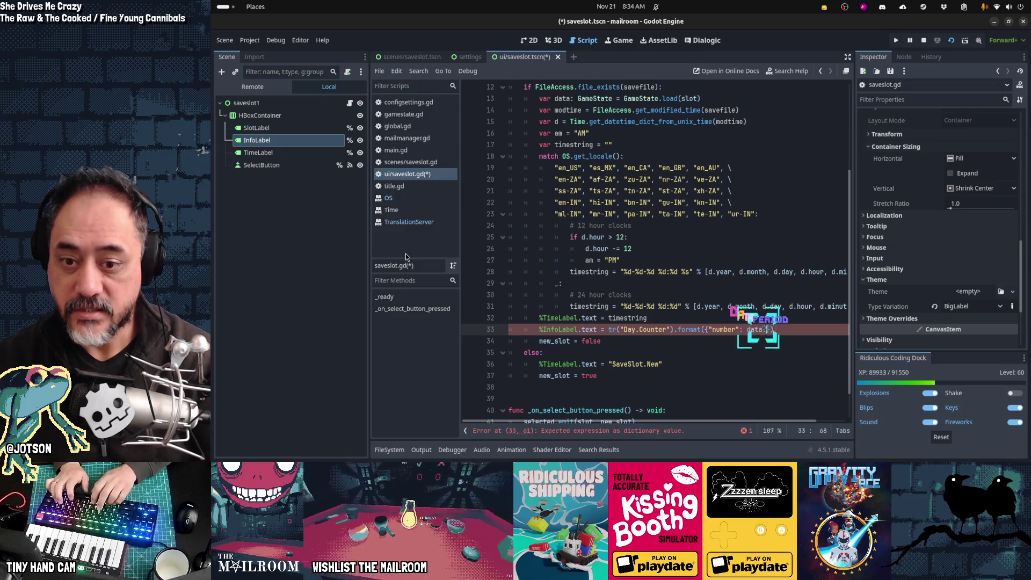
{"action": "key", "text": "Return"}
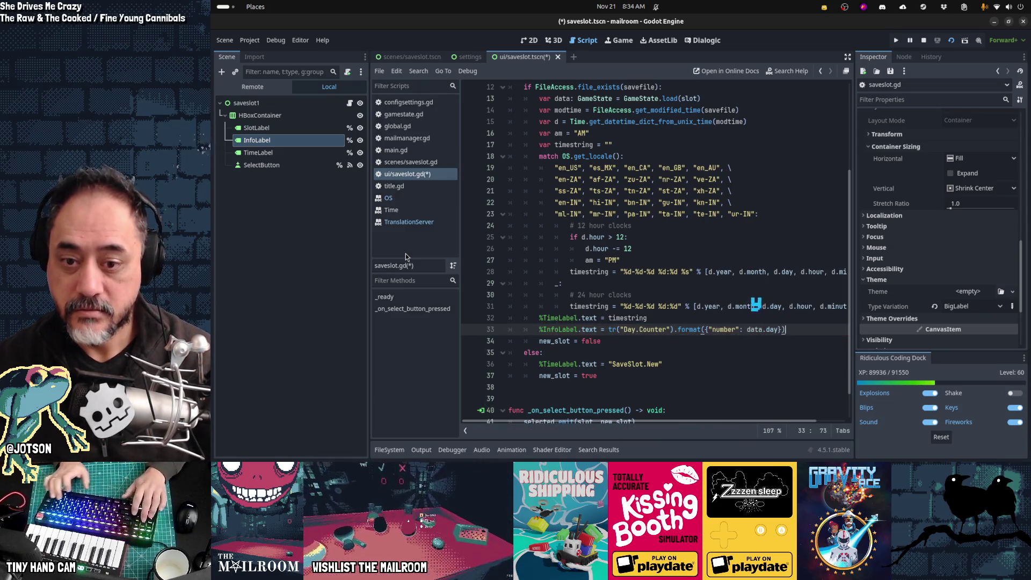
{"action": "key", "text": "Home"}
{"action": "key", "text": "Home"}
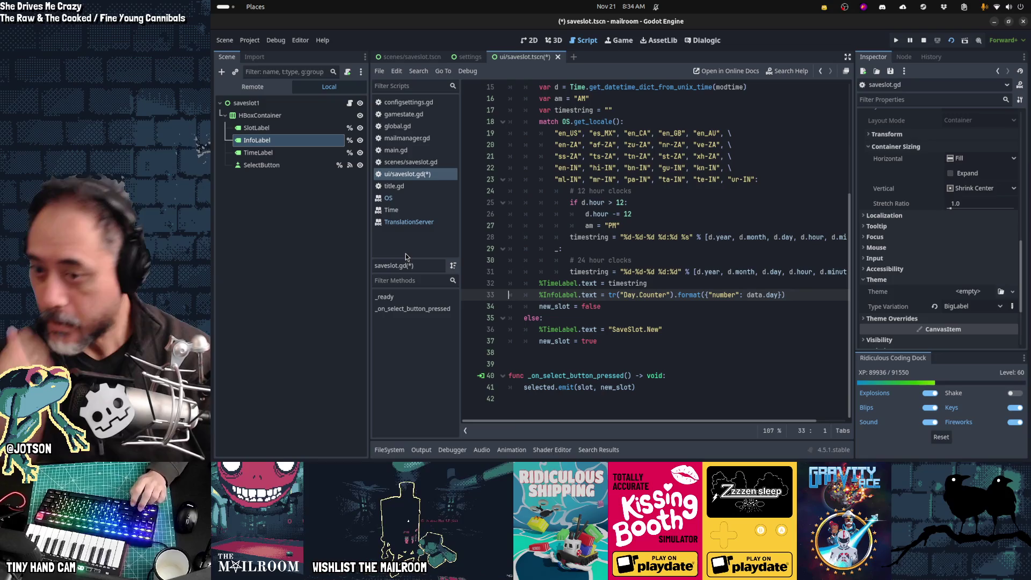
{"action": "key", "text": "ctrl+s"}
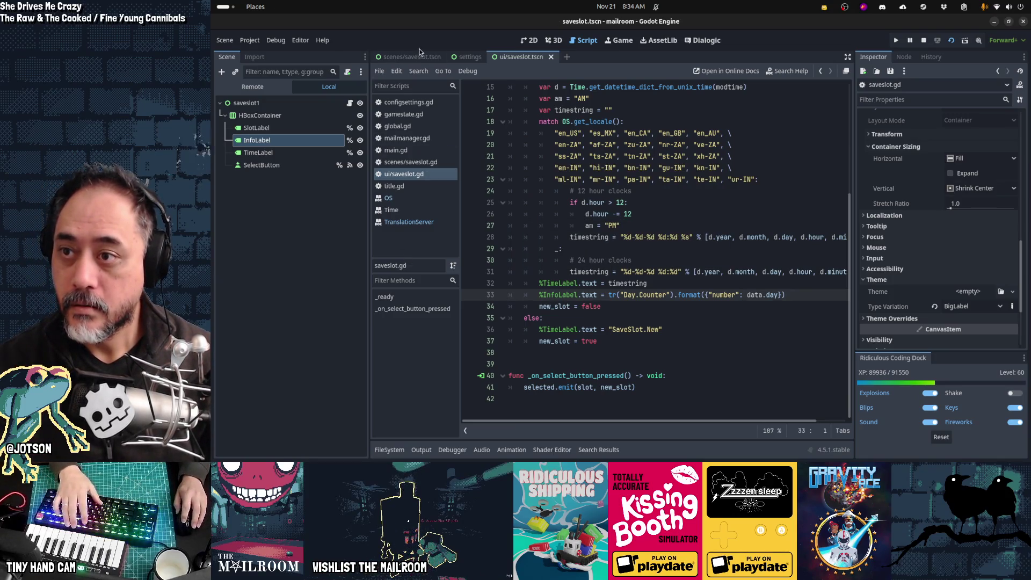
Run the save menu scene to confirm 'Slot 1: Day 2' and 'Slot 2: Day 1'
{"action": "left_click", "coordinate": [419, 55]}
{"action": "key", "text": "F6"}
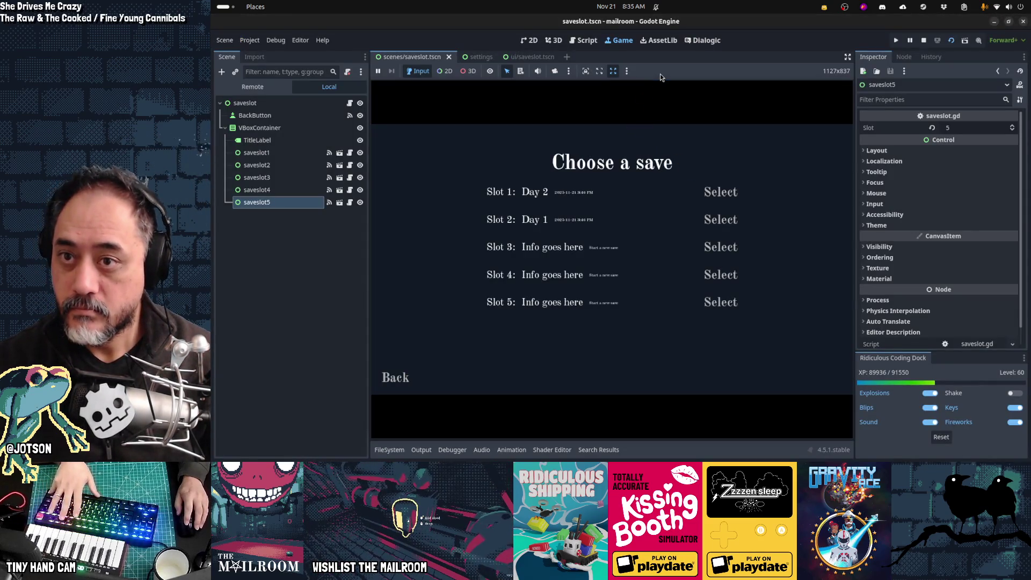
{"action": "key", "text": "ctrl+F3"}
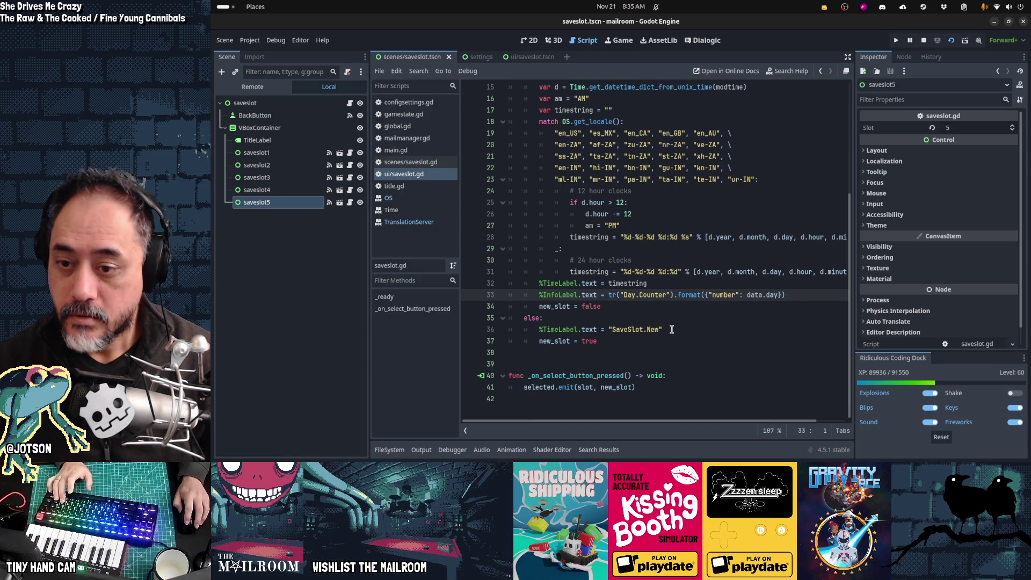
{"action": "left_click", "coordinate": [672, 329]}
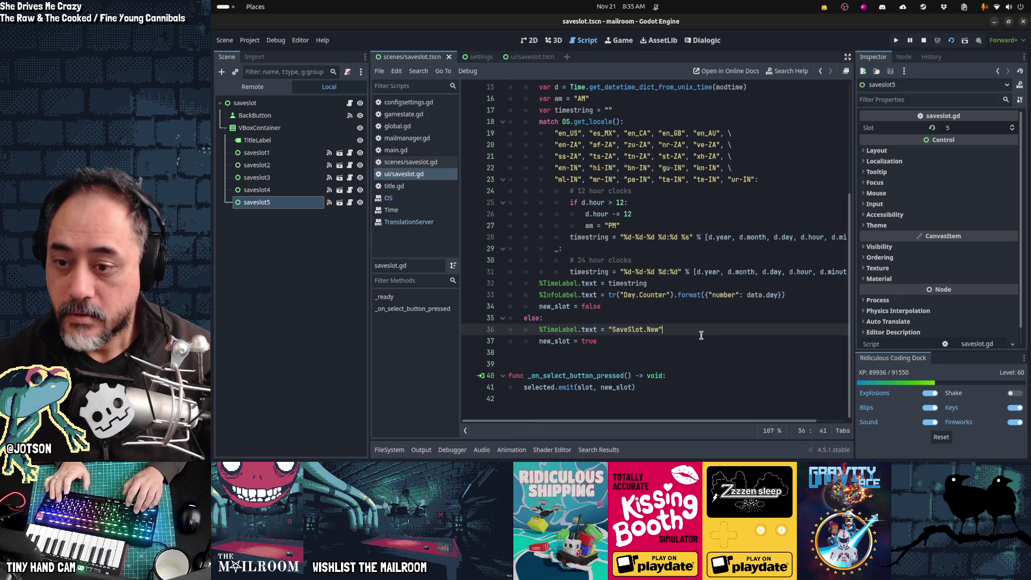
Change line 36 to set %InfoLabel instead of %TimeLabel, save, and test-run the empty slots
{"action": "key", "text": "Right"}
{"action": "key", "text": "Right"}
{"action": "key", "text": "Right"}
{"action": "key", "text": "BackSpace"}
{"action": "key", "text": "BackSpace"}
{"action": "key", "text": "BackSpace"}
{"action": "type", "text": "Info"}
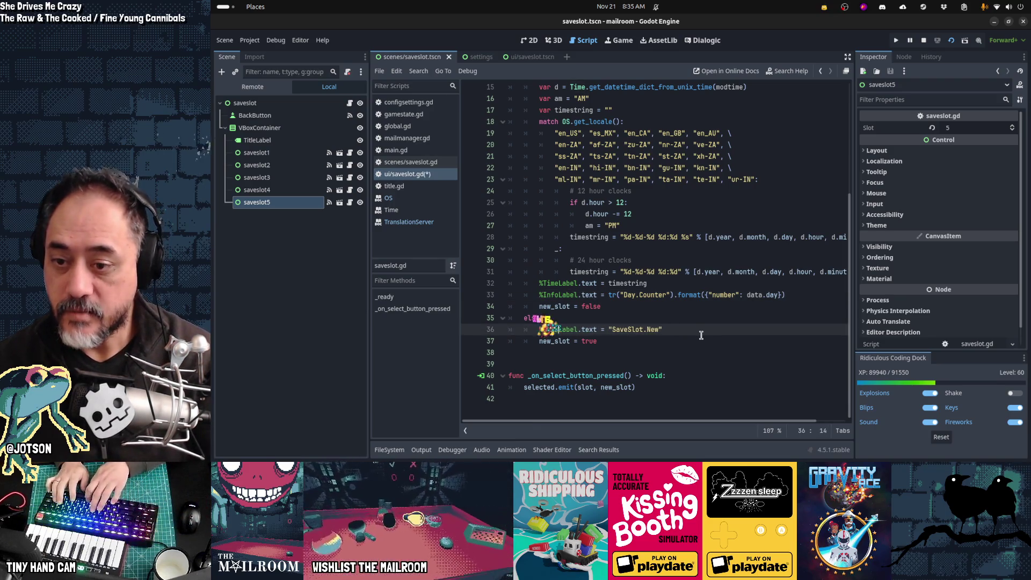
{"action": "key", "text": "BackSpace"}
{"action": "key", "text": "BackSpace"}
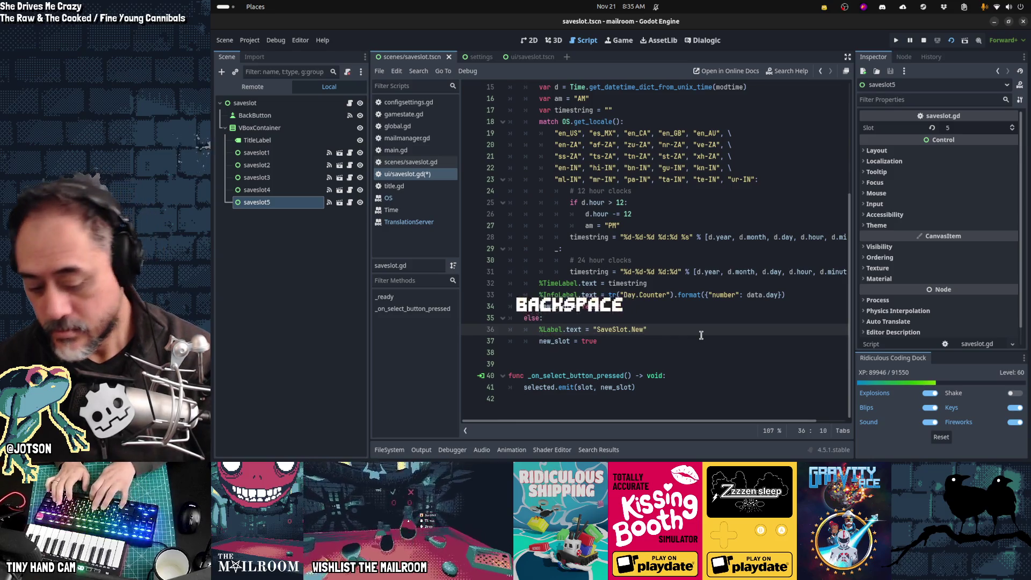
{"action": "type", "text": "Info"}
{"action": "key", "text": "ctrl+s"}
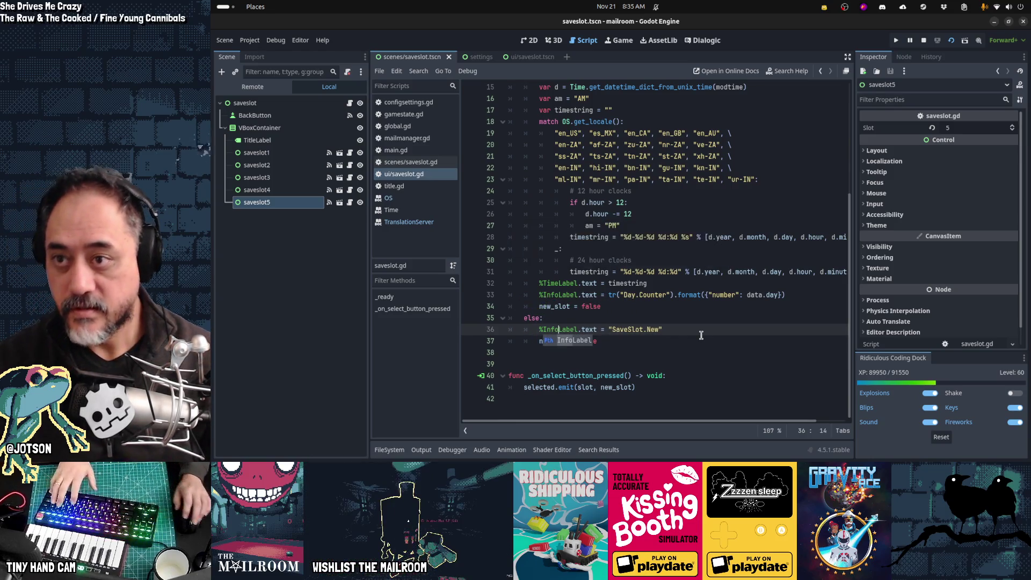
{"action": "key", "text": "F5"}
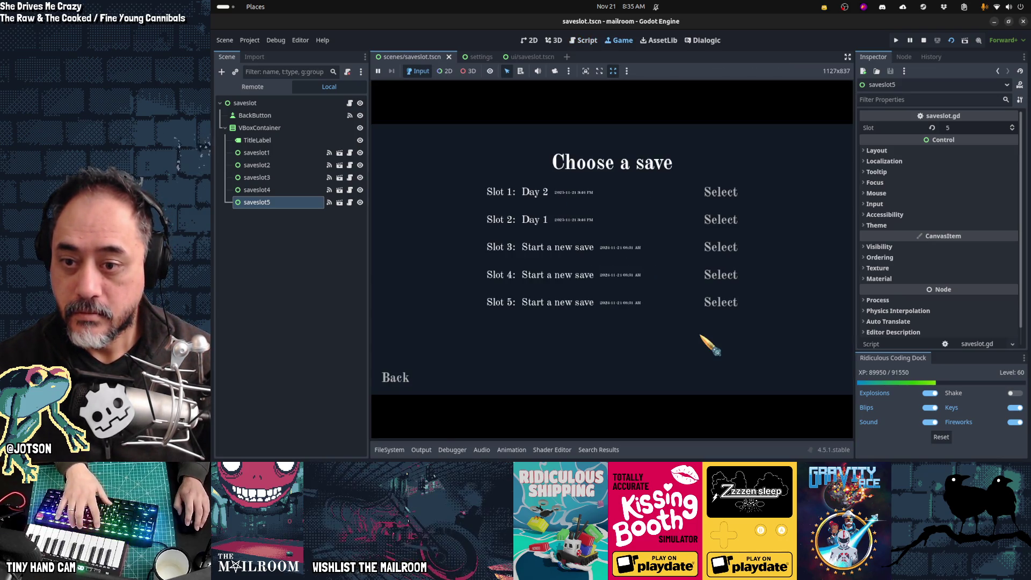
{"action": "key", "text": "F8"}
Add '%TimeLabel.text = ""' under else: to blank empty-slot timestamps, and save
{"action": "left_click", "coordinate": [693, 334]}
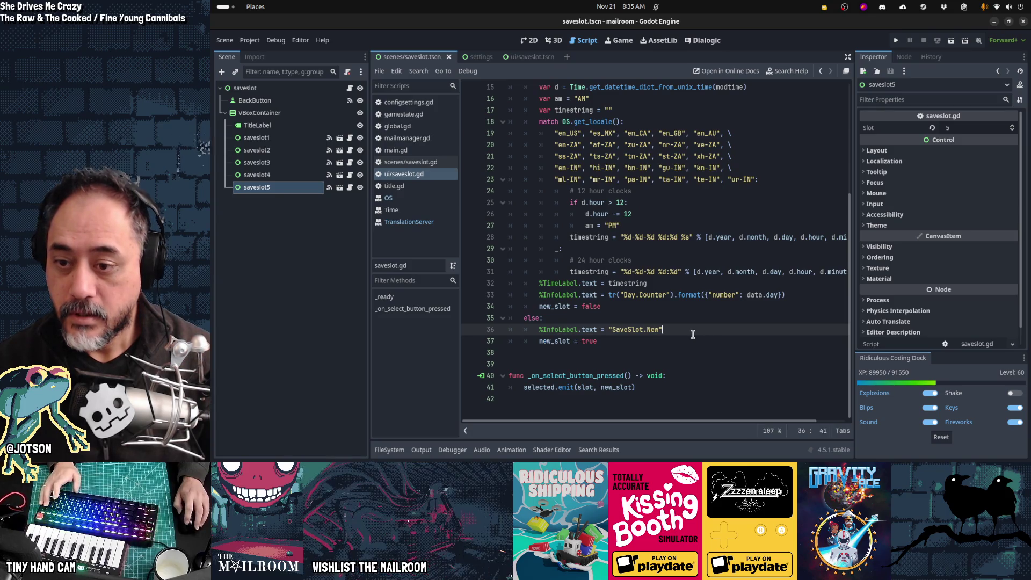
{"action": "key", "text": "Up"}
{"action": "key", "text": "Up"}
{"action": "key", "text": "Up"}
{"action": "key", "text": "Home"}
{"action": "key", "text": "ctrl+shift+Right"}
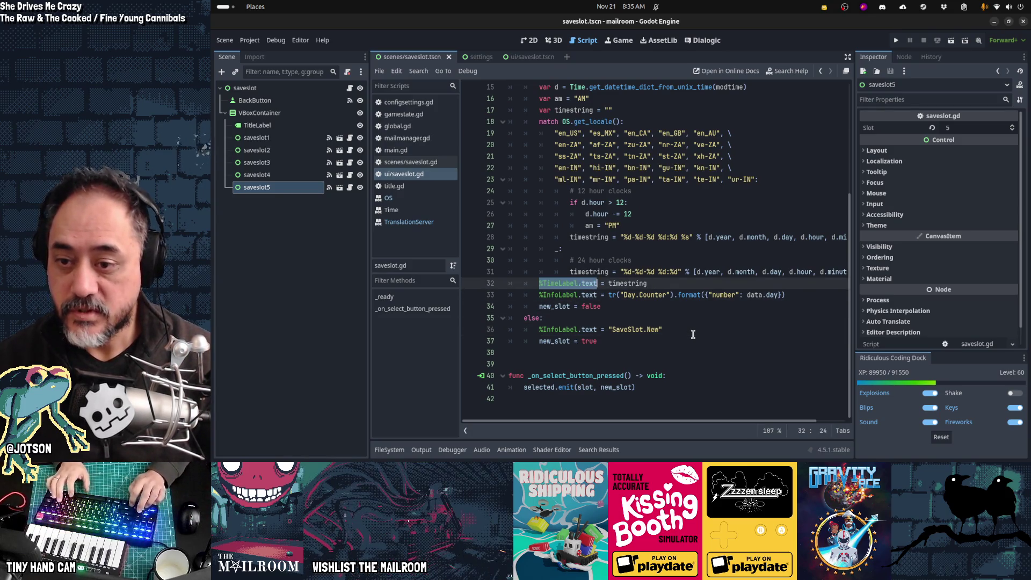
{"action": "key", "text": "ctrl+c"}
{"action": "key", "text": "Down"}
{"action": "key", "text": "Down"}
{"action": "key", "text": "Down"}
{"action": "key", "text": "End"}
{"action": "key", "text": "Return"}
{"action": "key", "text": "ctrl+v"}
{"action": "type", "text": "= \"\""}
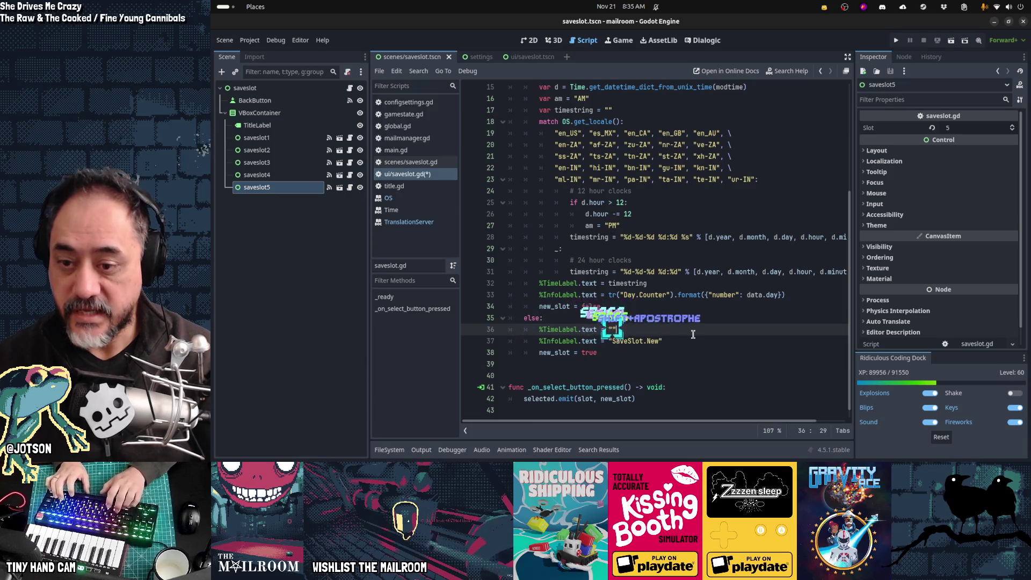
{"action": "key", "text": "ctrl+s"}
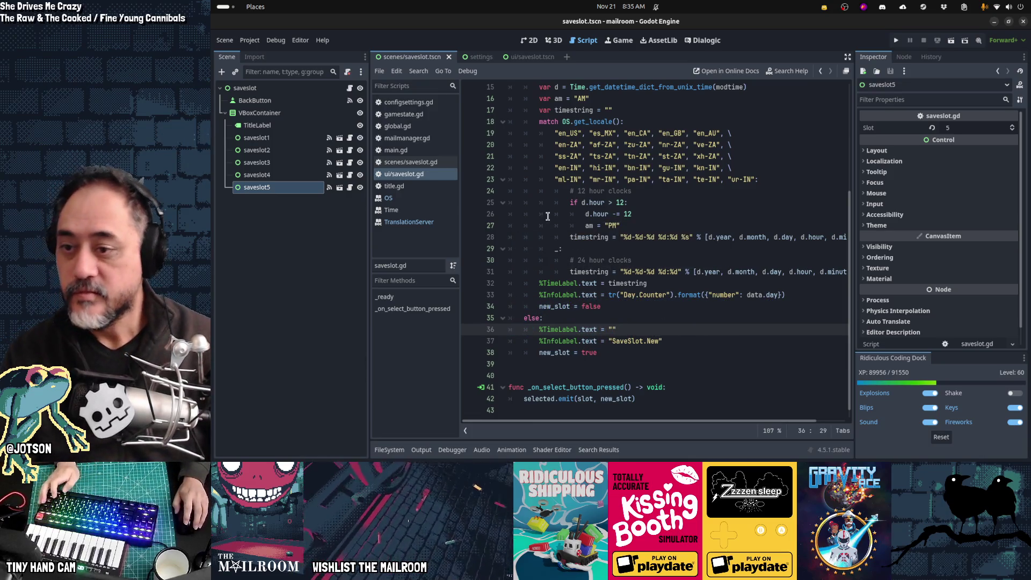
{"action": "key", "text": "alt+Tab"}
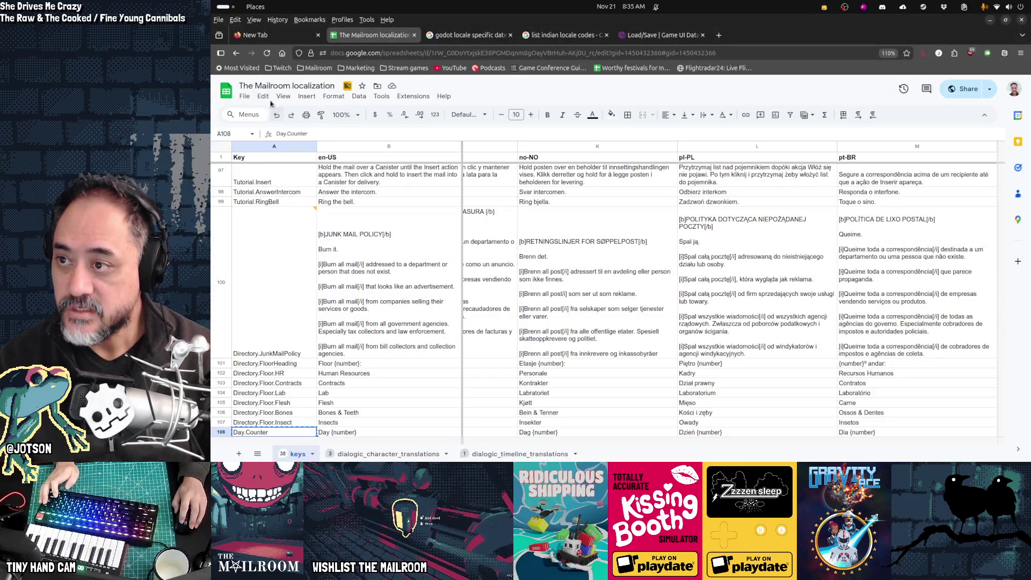
Download the localization keys sheet as keys.csv in Comma Separated Values format
{"action": "left_click", "coordinate": [248, 96]}
{"action": "mouse_move", "coordinate": [323, 210]}
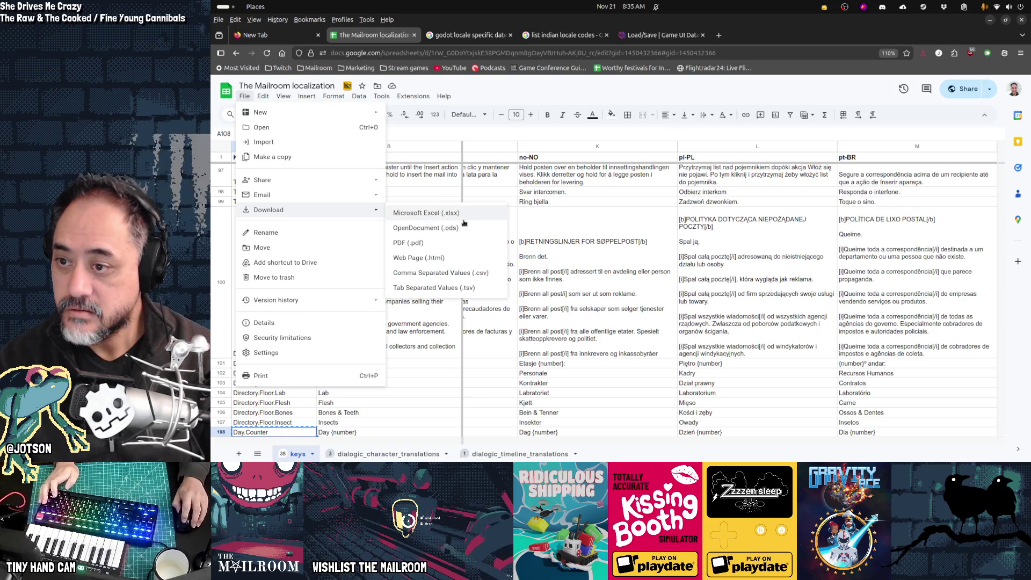
{"action": "left_click", "coordinate": [468, 273]}
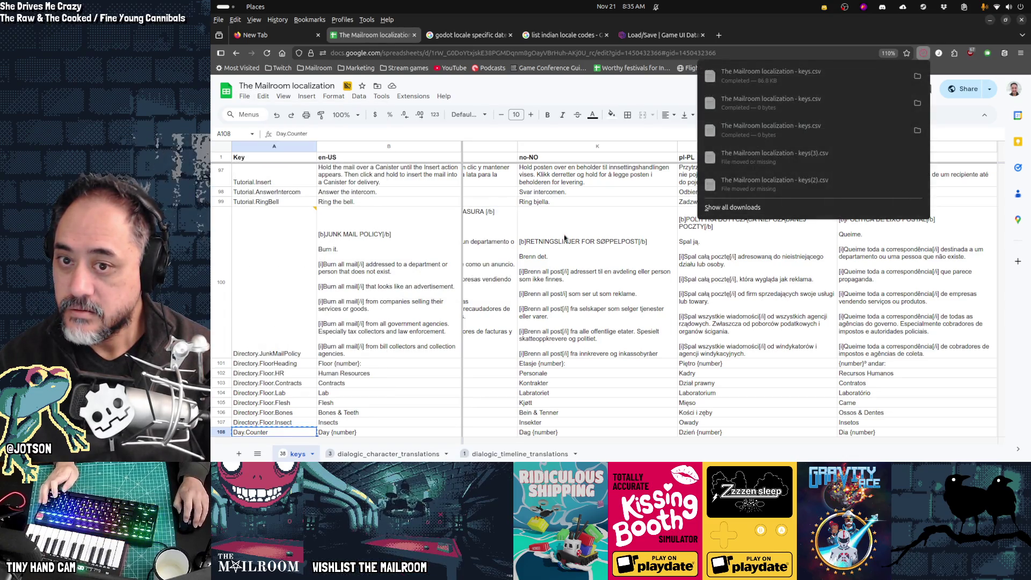
{"action": "key", "text": "alt+Tab"}
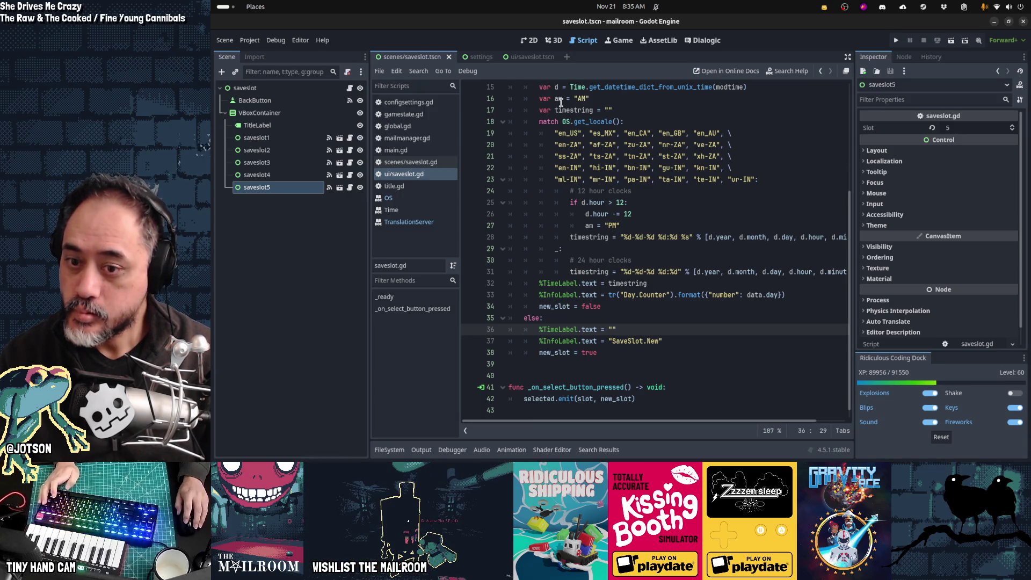
Give TimeLabel in ui/saveslot.tscn a 24 px font size theme override
{"action": "left_click", "coordinate": [531, 58]}
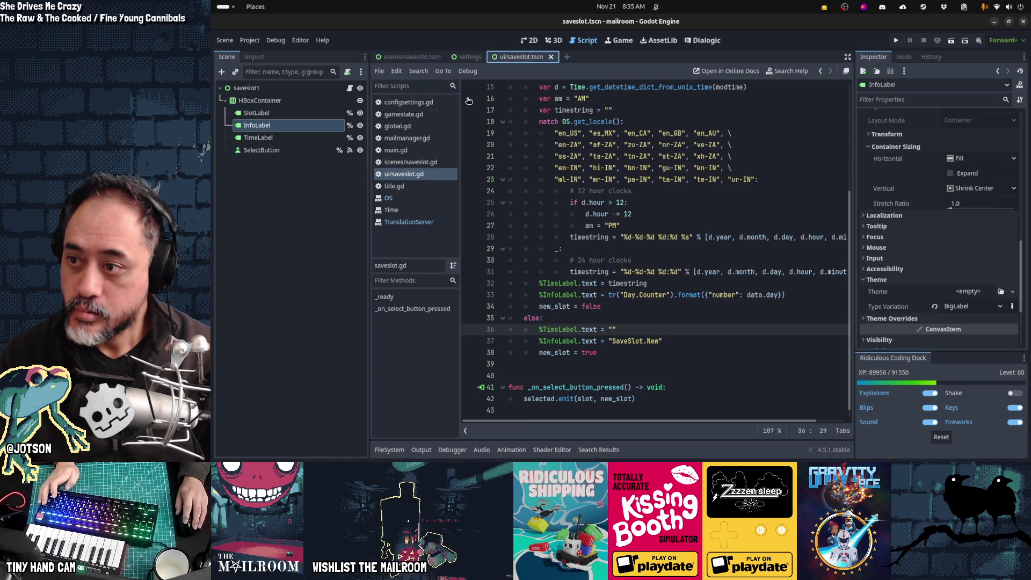
{"action": "left_click", "coordinate": [302, 137]}
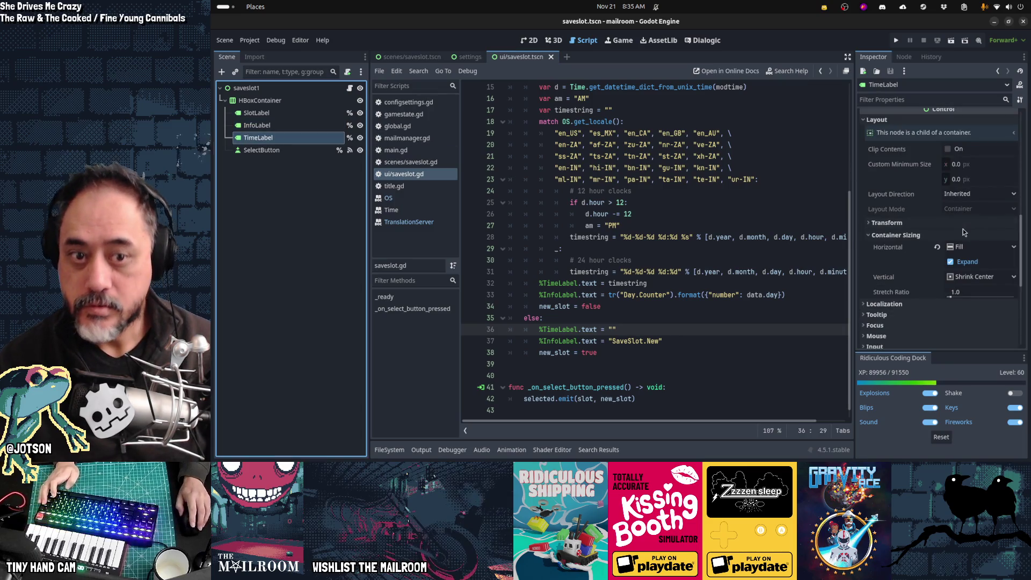
{"action": "scroll", "coordinate": [964, 232], "scroll_direction": "down", "scroll_amount": 5}
{"action": "left_click", "coordinate": [911, 207]}
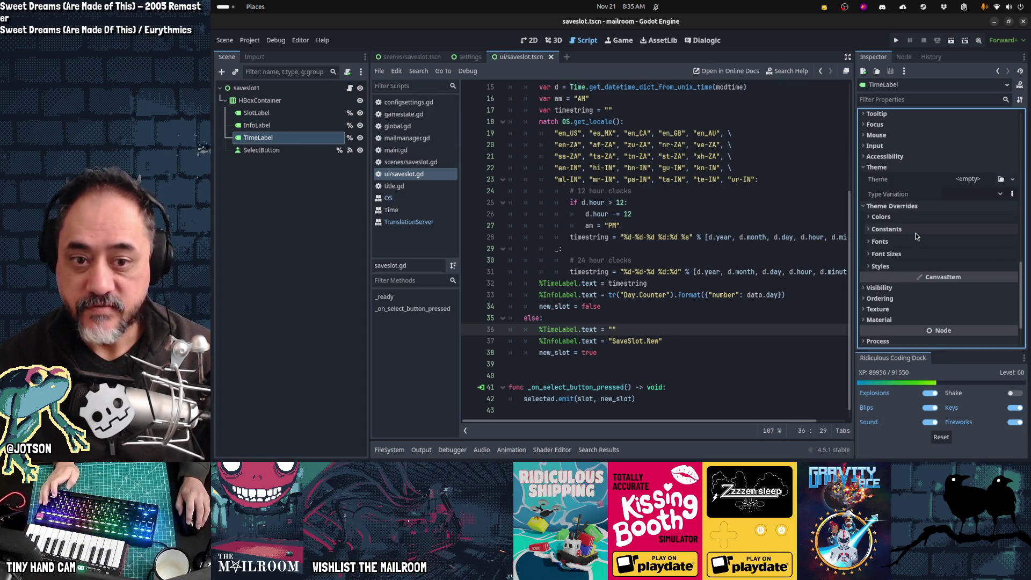
{"action": "left_click", "coordinate": [929, 254]}
{"action": "left_click", "coordinate": [984, 272]}
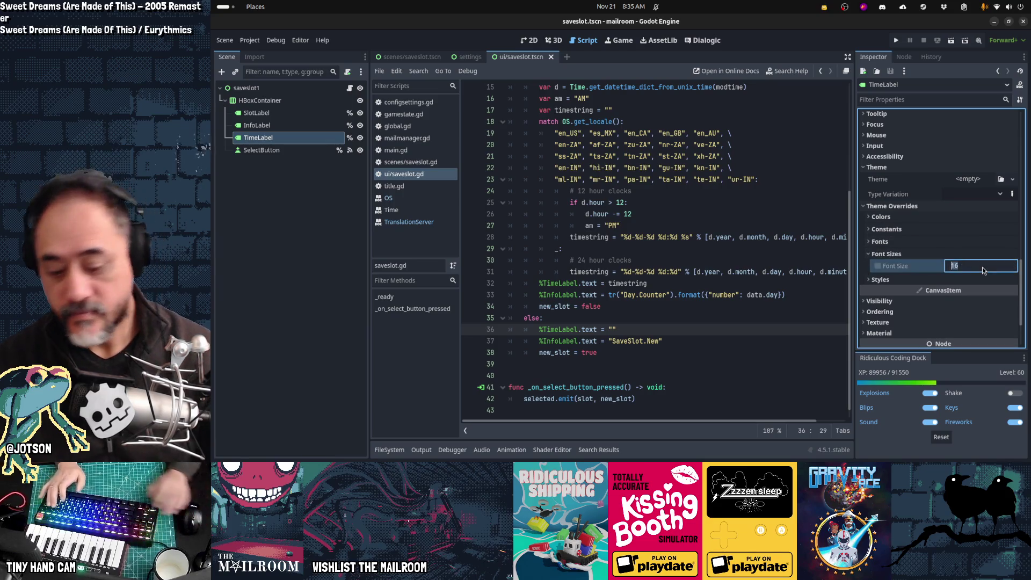
{"action": "type", "text": "24"}
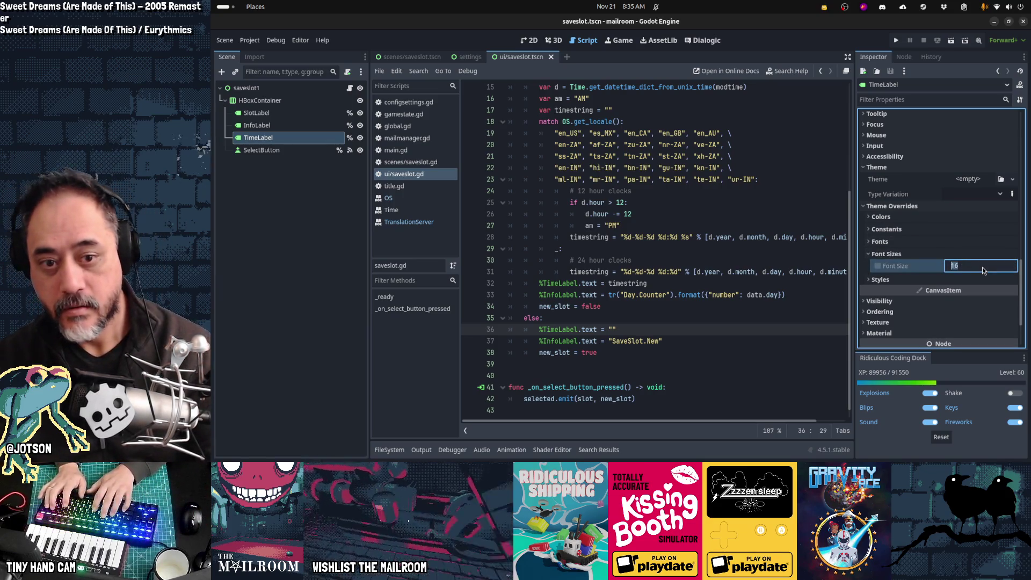
{"action": "key", "text": "Return"}
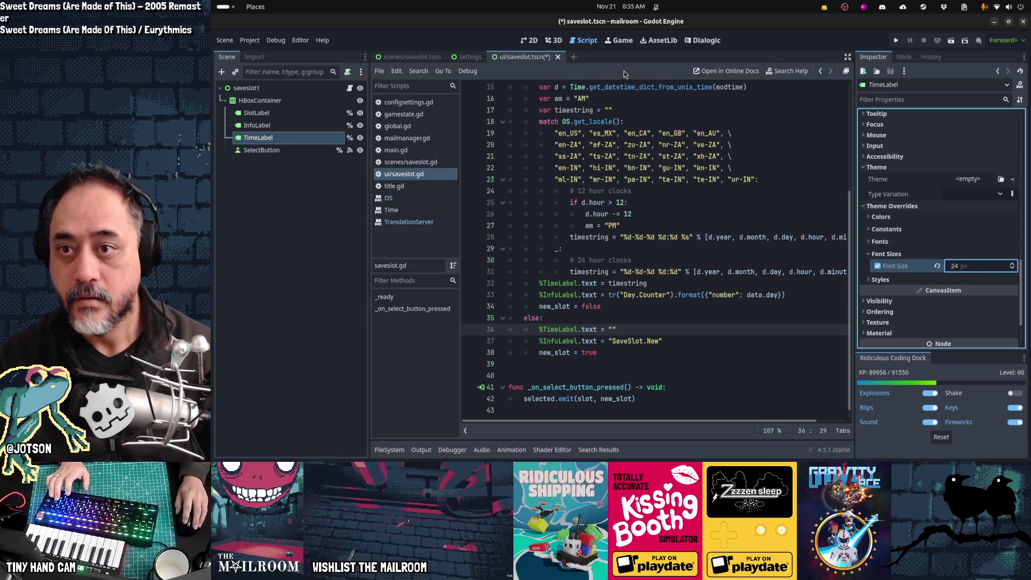
{"action": "key", "text": "ctrl+F2"}
{"action": "key", "text": "ctrl+F1"}
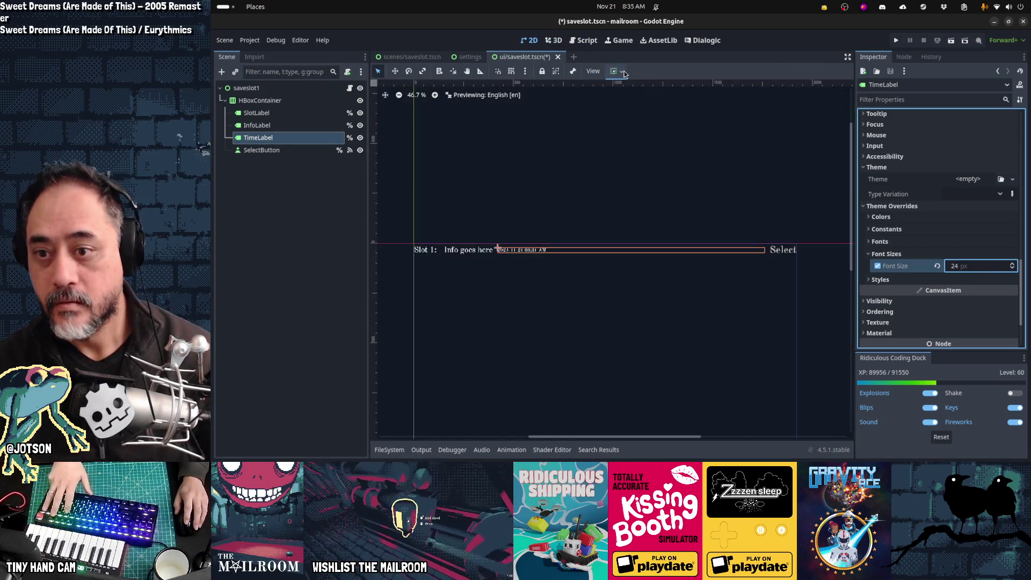
Fill spreadsheet row 149 (SaveSlot.Label) with cyan like the other new keys
{"action": "key", "text": "alt+Tab"}
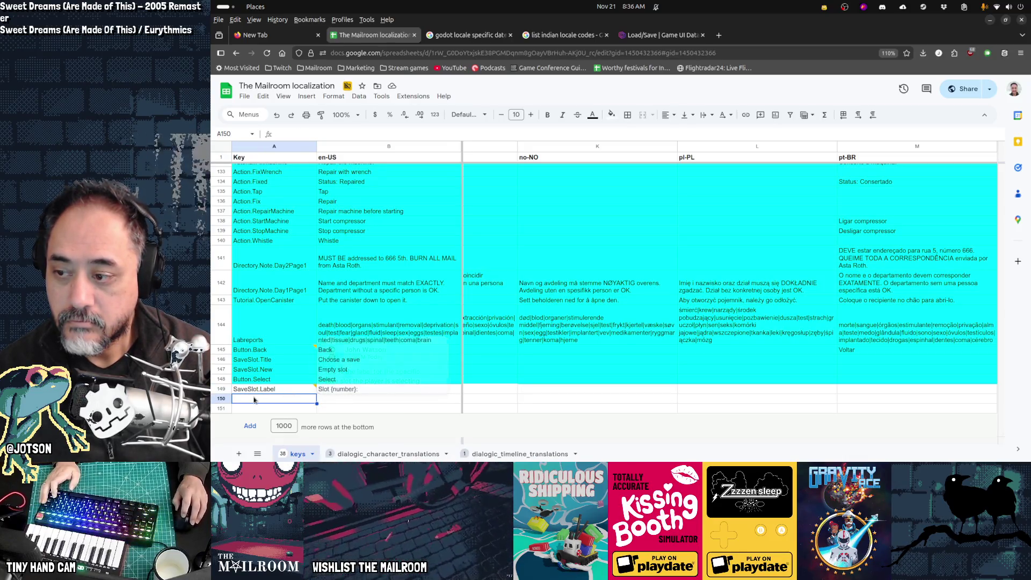
{"action": "left_click", "coordinate": [221, 389]}
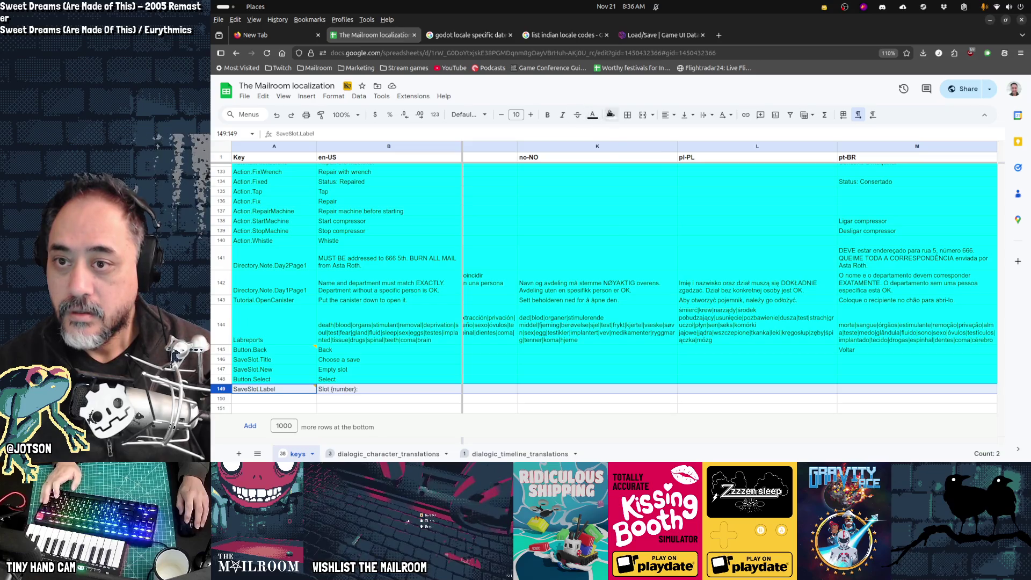
{"action": "left_click", "coordinate": [611, 115]}
{"action": "left_click", "coordinate": [669, 157]}
{"action": "left_click", "coordinate": [380, 337]}
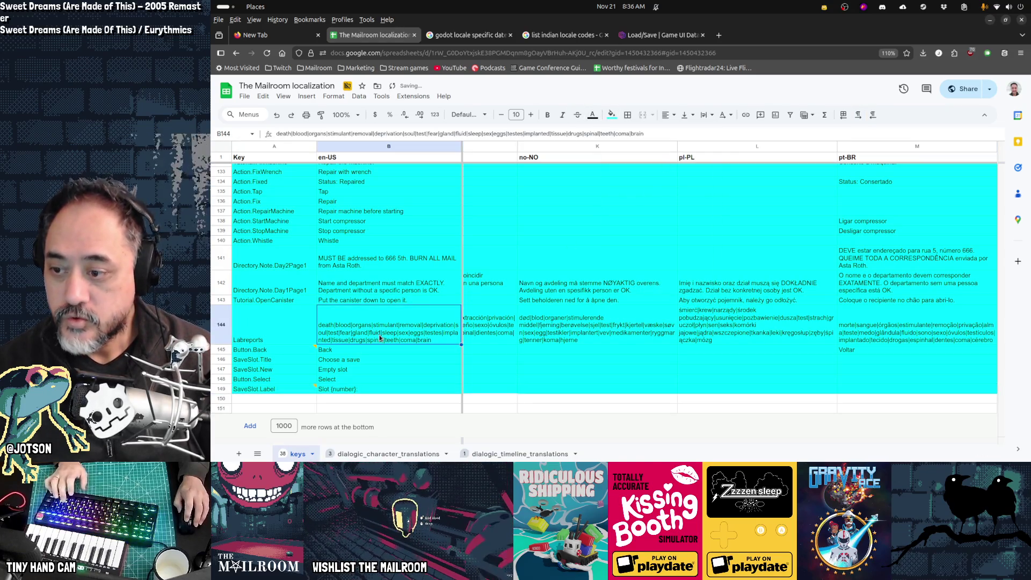
{"action": "key", "text": "alt+Tab"}
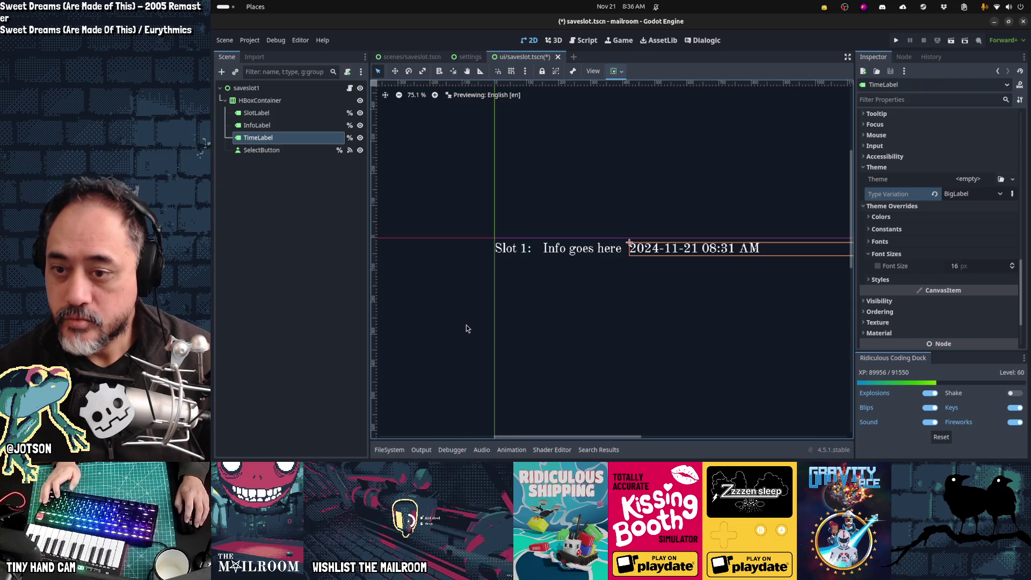
Run scenes/saveslot.tscn with F6 to preview the Choose a save menu's five slot rows
{"action": "left_click", "coordinate": [406, 59]}
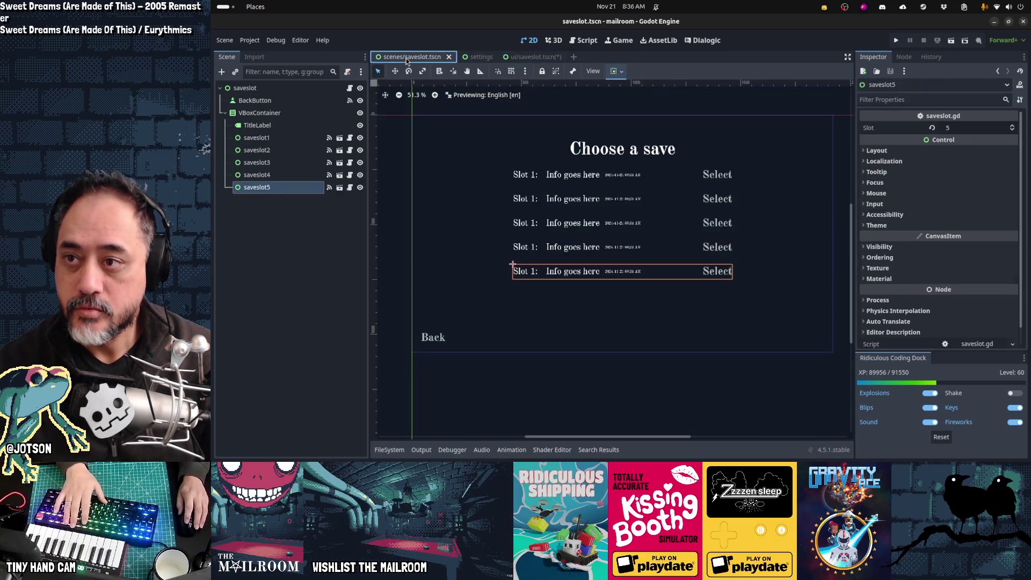
{"action": "key", "text": "F6"}
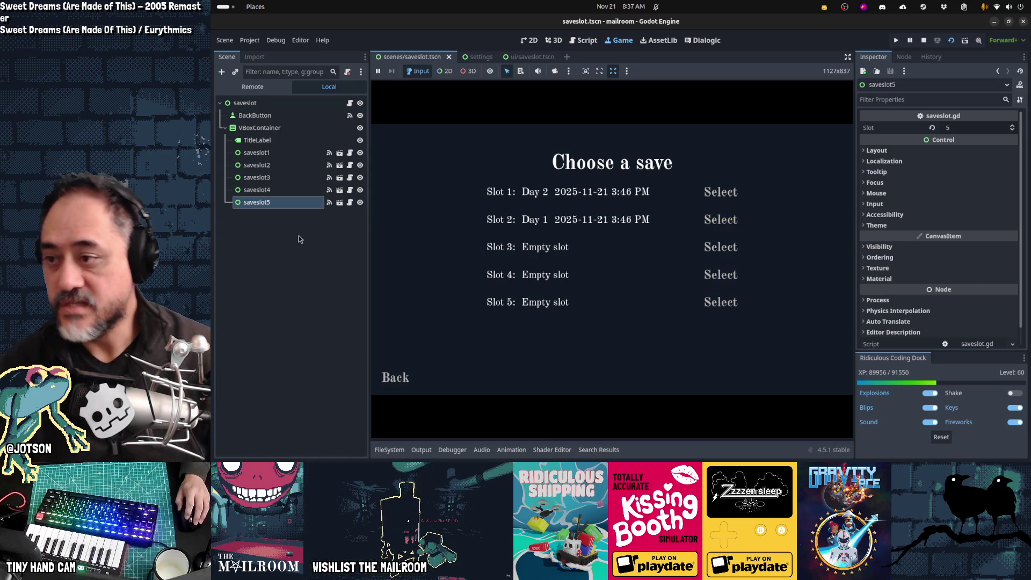
Duplicate SelectButton in ui/saveslot.tscn as DeleteButton with text key Button.Delete
{"action": "left_click", "coordinate": [531, 57]}
{"action": "left_click", "coordinate": [269, 164]}
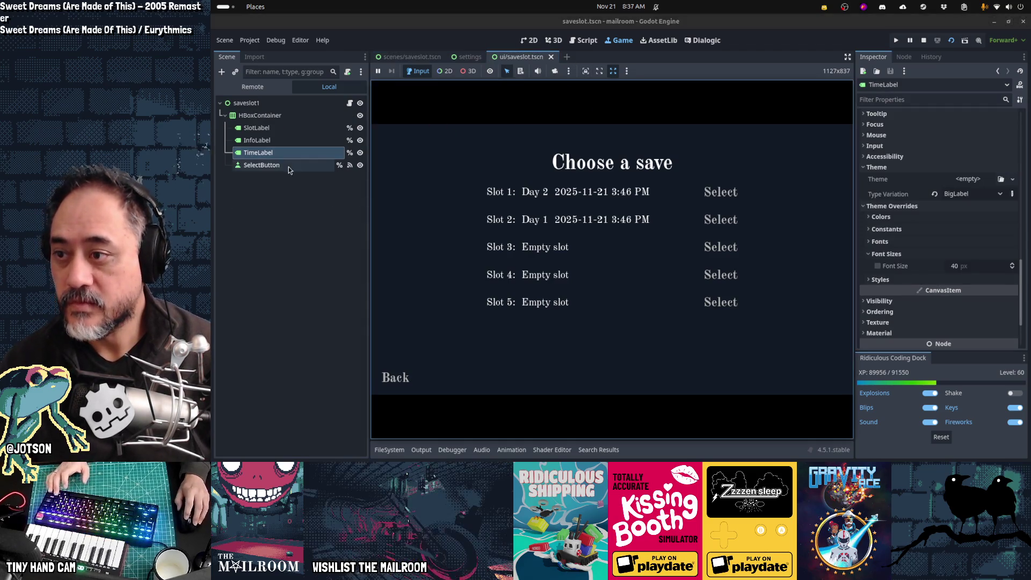
{"action": "key", "text": "ctrl+d"}
{"action": "double_click", "coordinate": [290, 178]}
{"action": "type", "text": "DeleteButton"}
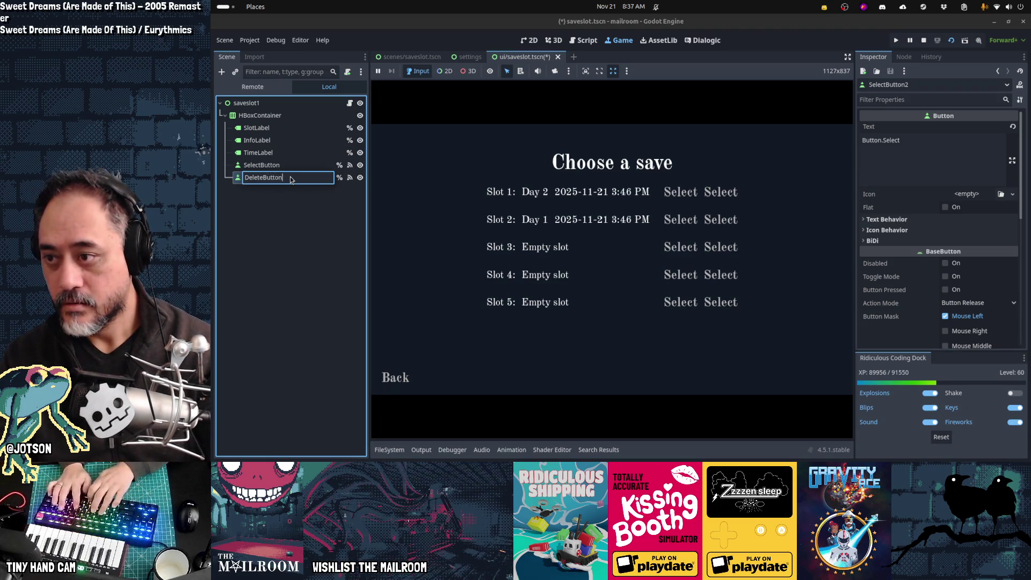
{"action": "key", "text": "Return"}
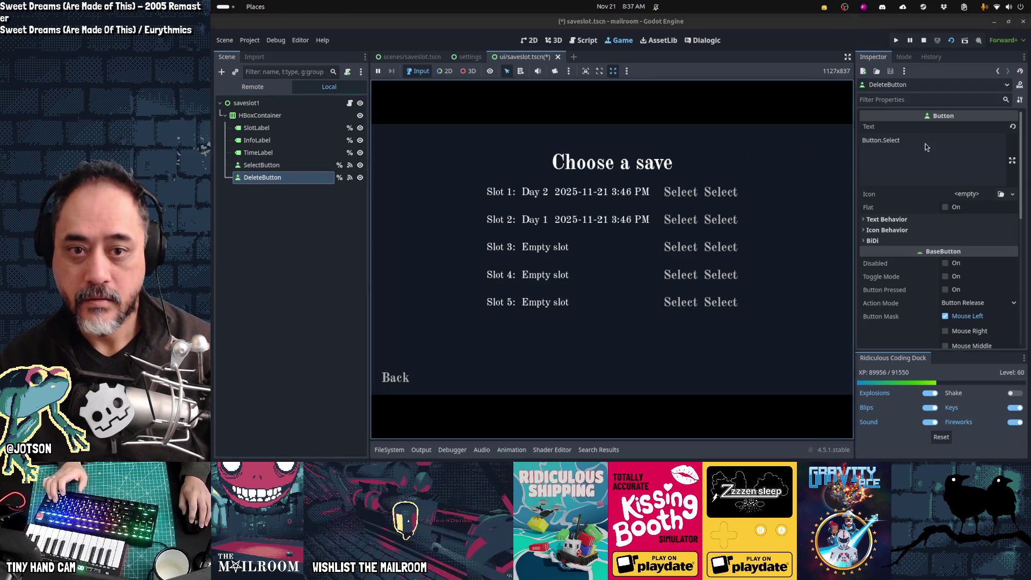
{"action": "double_click", "coordinate": [925, 146]}
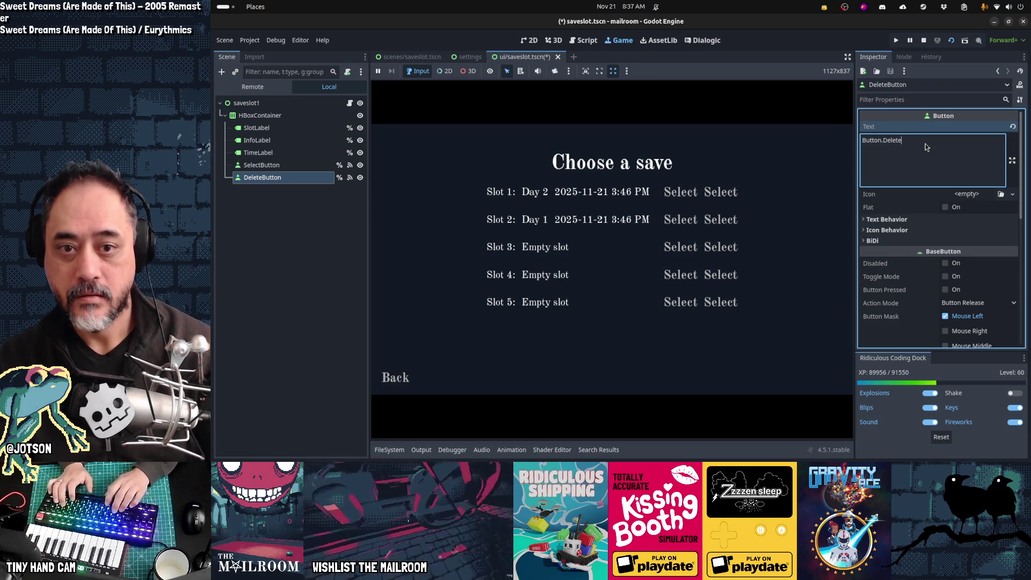
{"action": "left_click", "coordinate": [798, 108]}
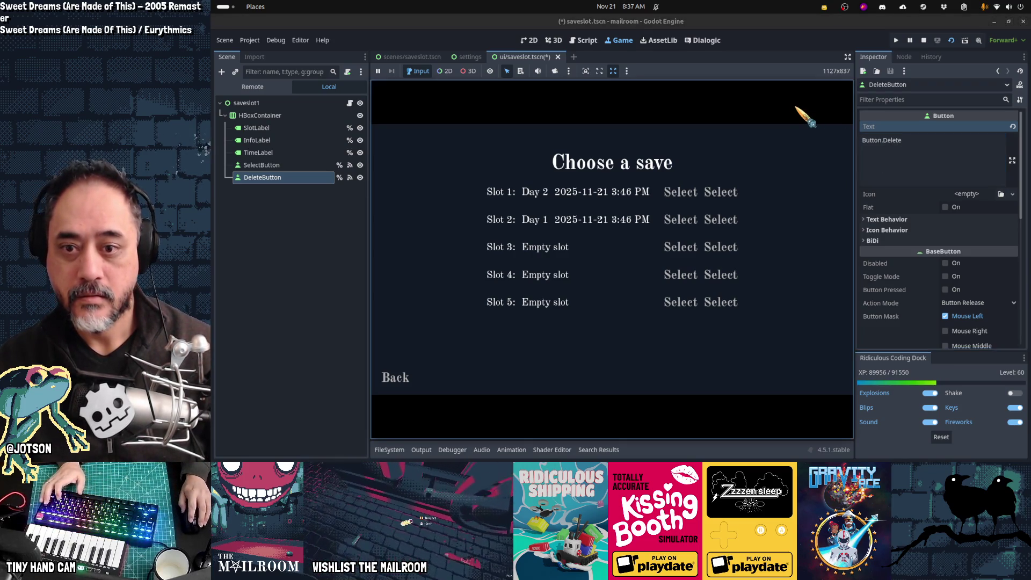
{"action": "left_click", "coordinate": [886, 140]}
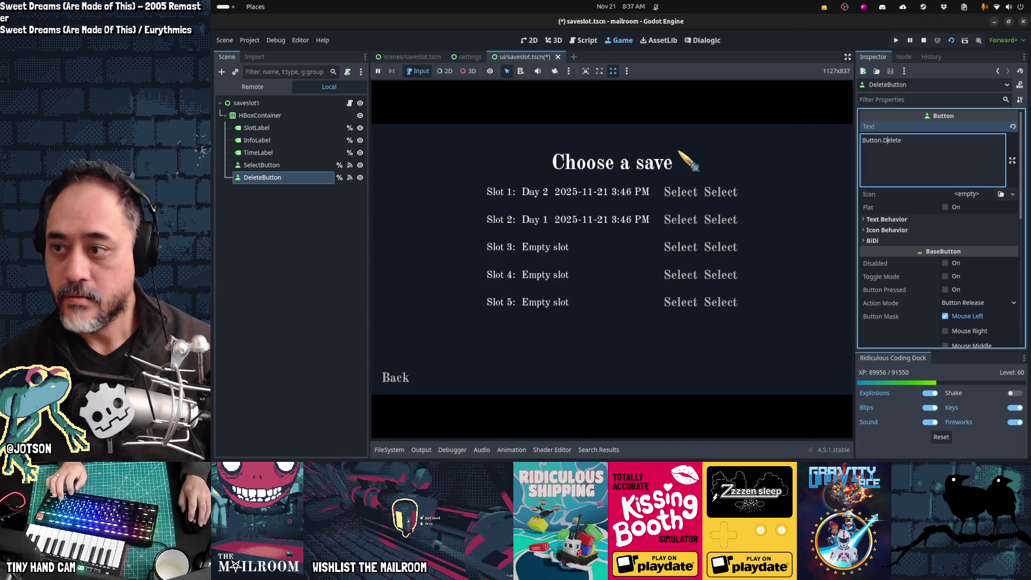
{"action": "type", "text": "Label."}
{"action": "left_click", "coordinate": [297, 166]}
{"action": "left_click", "coordinate": [262, 177]}
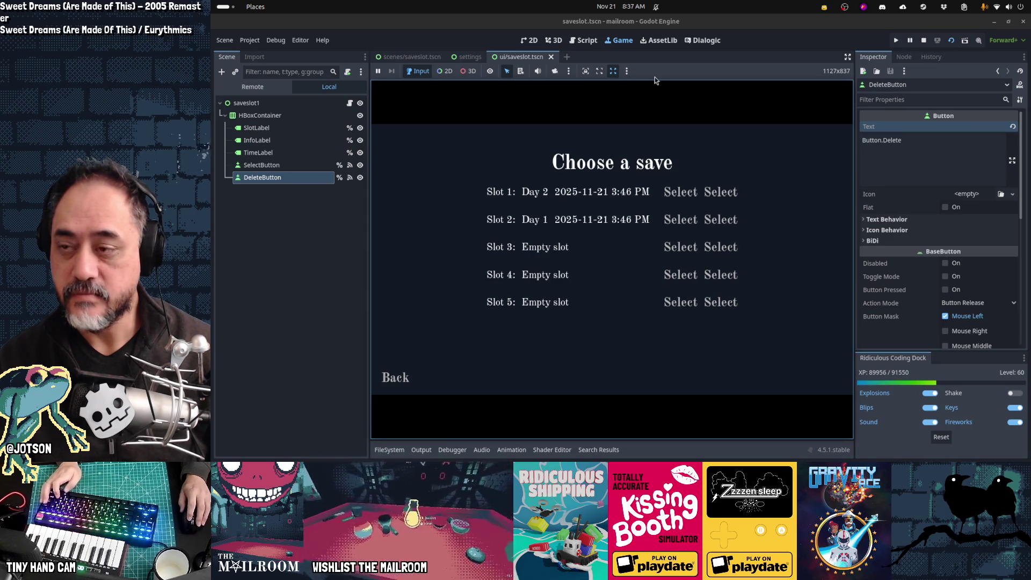
{"action": "key", "text": "alt+Tab"}
Add key Button.Delete in A150 with the English text Delete in B150
{"action": "left_click", "coordinate": [301, 343]}
{"action": "key", "text": "ctrl+f"}
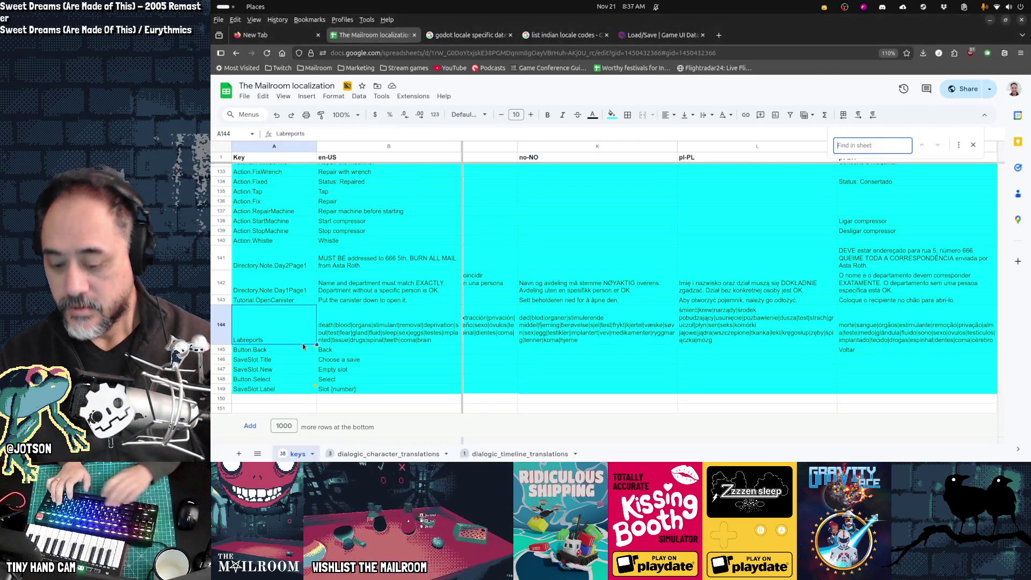
{"action": "type", "text": "button.delet"}
{"action": "key", "text": "Escape"}
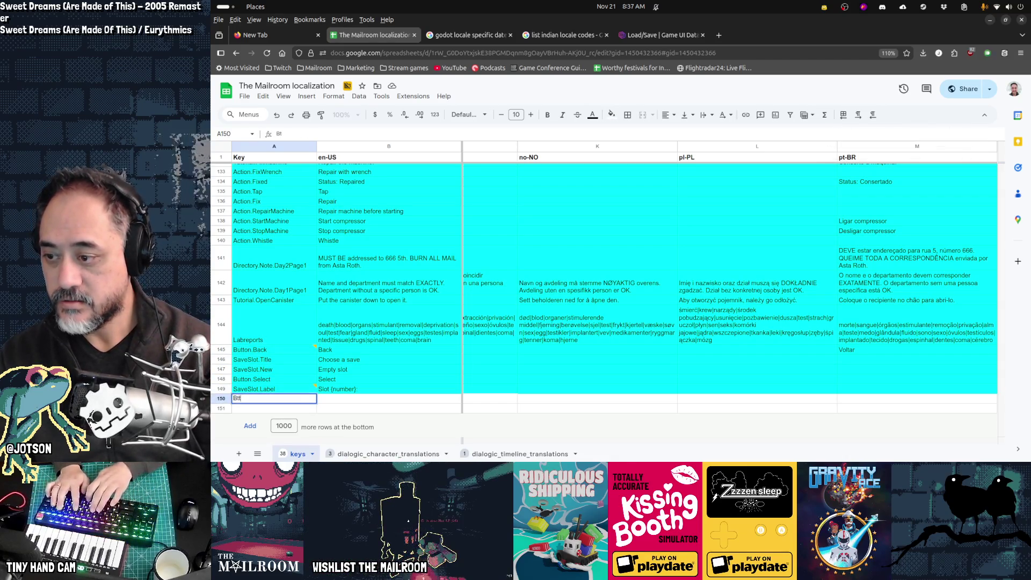
{"action": "key", "text": "BackSpace"}
{"action": "key", "text": "BackSpace"}
{"action": "key", "text": "BackSpace"}
{"action": "type", "text": "tton."}
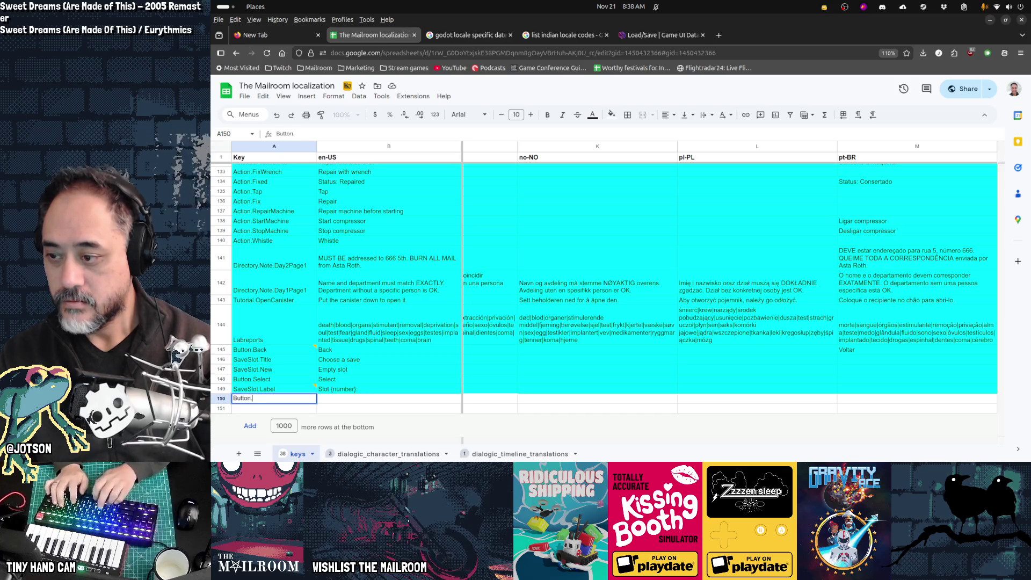
{"action": "type", "text": "Dele"}
{"action": "key", "text": "Tab"}
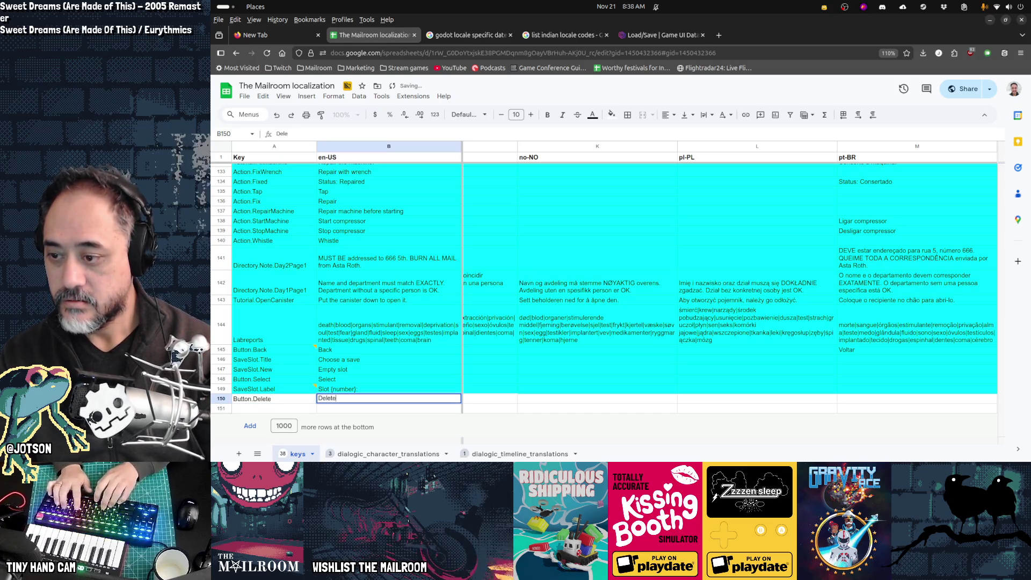
{"action": "key", "text": "Return"}
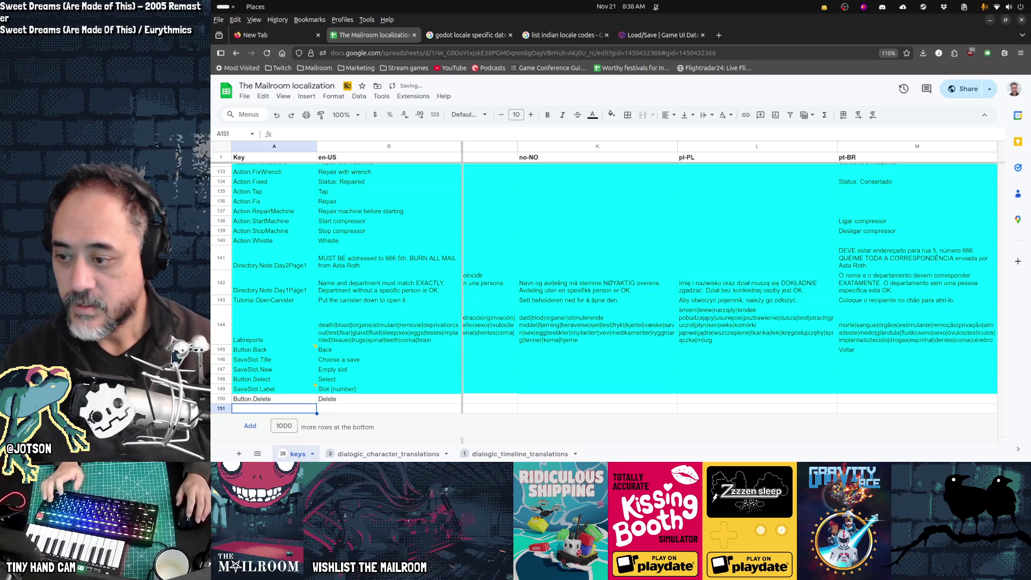
Highlight row 150 (Button.Delete) with a cyan fill
{"action": "left_click", "coordinate": [222, 399]}
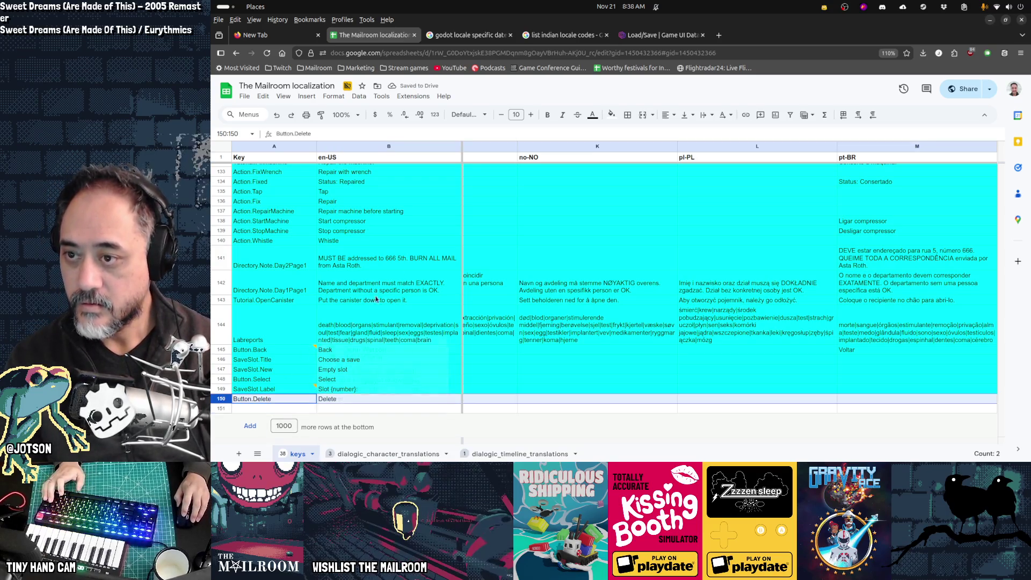
{"action": "left_click", "coordinate": [613, 118]}
{"action": "left_click", "coordinate": [613, 117]}
{"action": "left_click", "coordinate": [611, 114]}
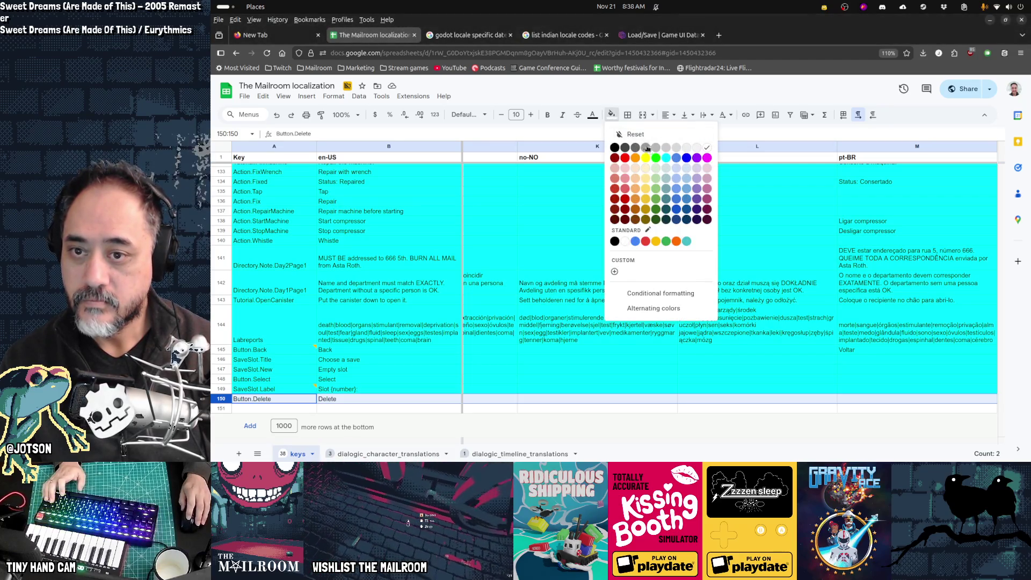
{"action": "left_click", "coordinate": [669, 159]}
{"action": "left_click", "coordinate": [363, 340]}
Download a copy of the localization sheet, then restore the browser window to reveal the editor
{"action": "key", "text": "alt+Tab"}
{"action": "left_click", "coordinate": [245, 96]}
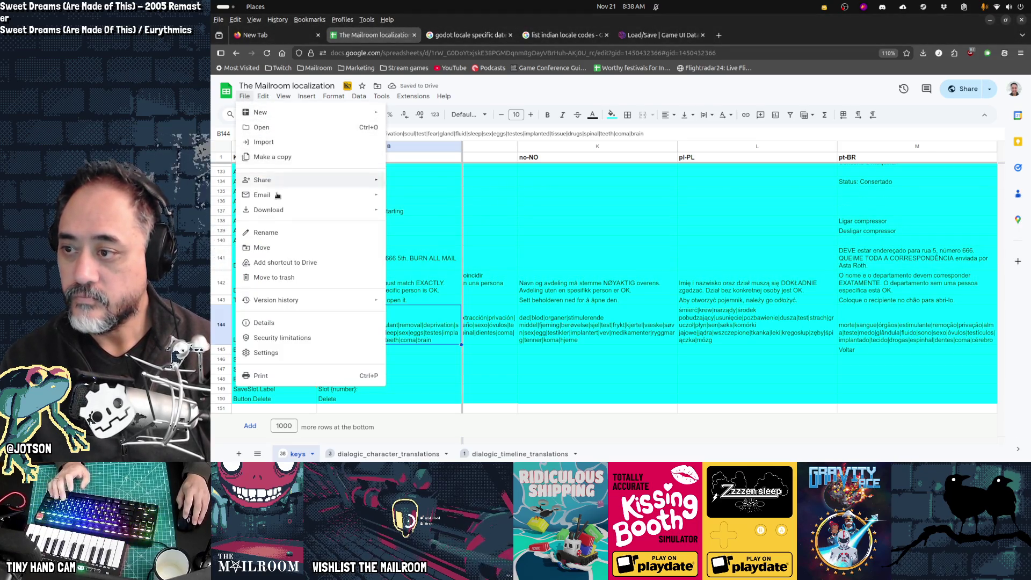
{"action": "left_click", "coordinate": [432, 243]}
{"action": "left_click", "coordinate": [245, 97]}
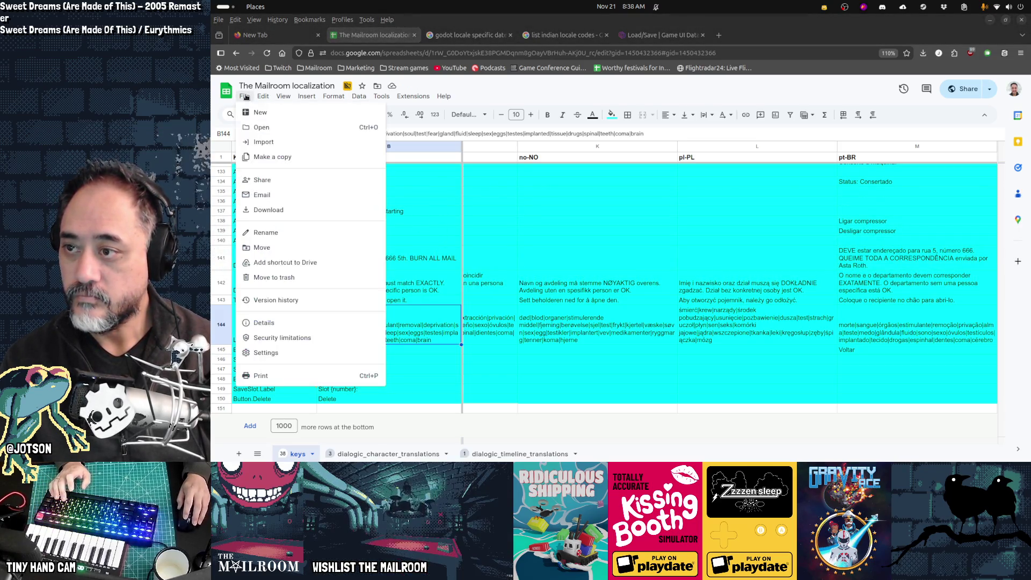
{"action": "mouse_move", "coordinate": [279, 212]}
{"action": "left_click", "coordinate": [426, 258]}
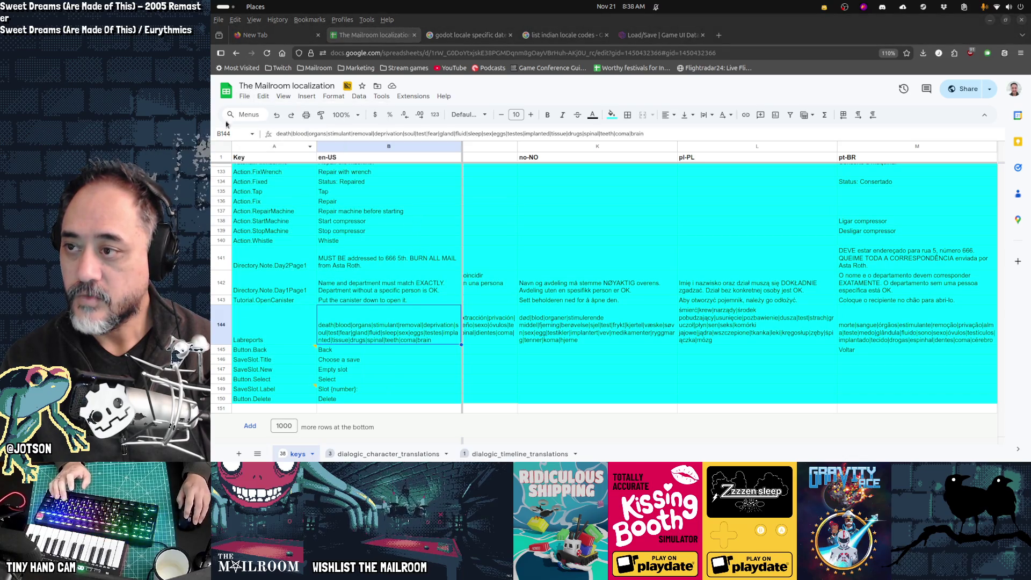
{"action": "left_click", "coordinate": [245, 96]}
{"action": "mouse_move", "coordinate": [279, 211]}
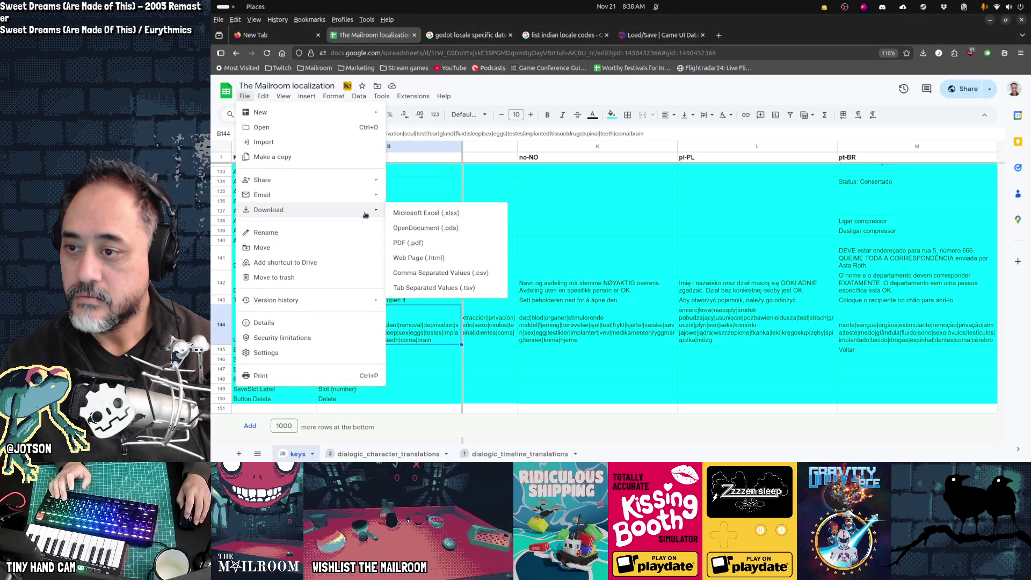
{"action": "left_click", "coordinate": [444, 220]}
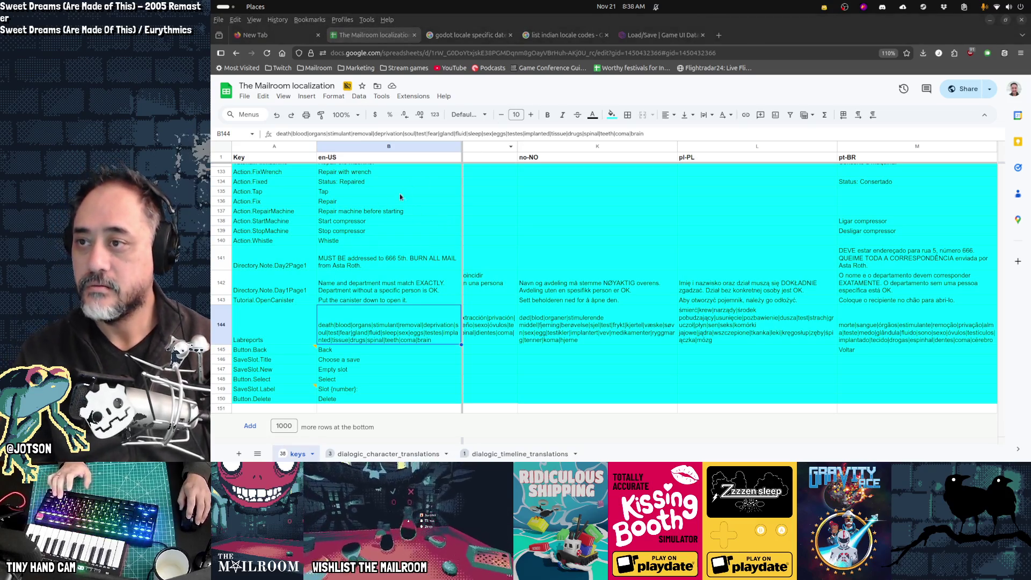
{"action": "left_click_drag", "start_coordinate": [366, 240], "coordinate": [508, 232]}
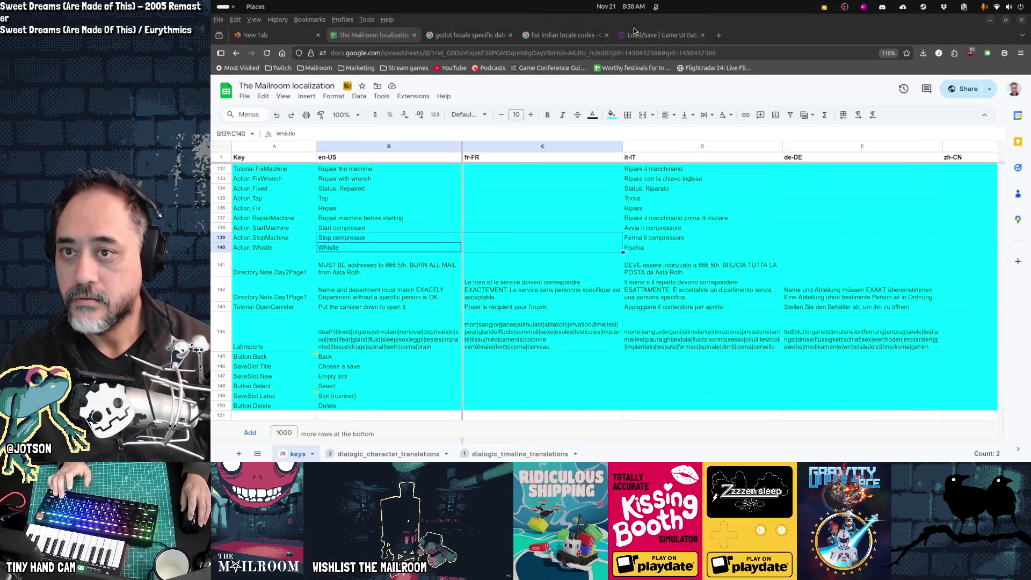
{"action": "double_click", "coordinate": [627, 28]}
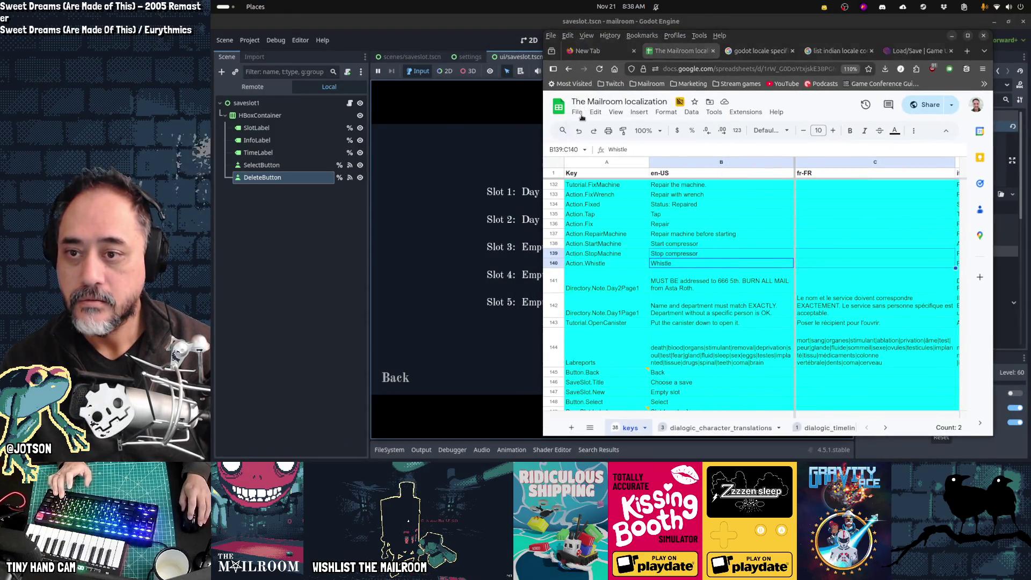
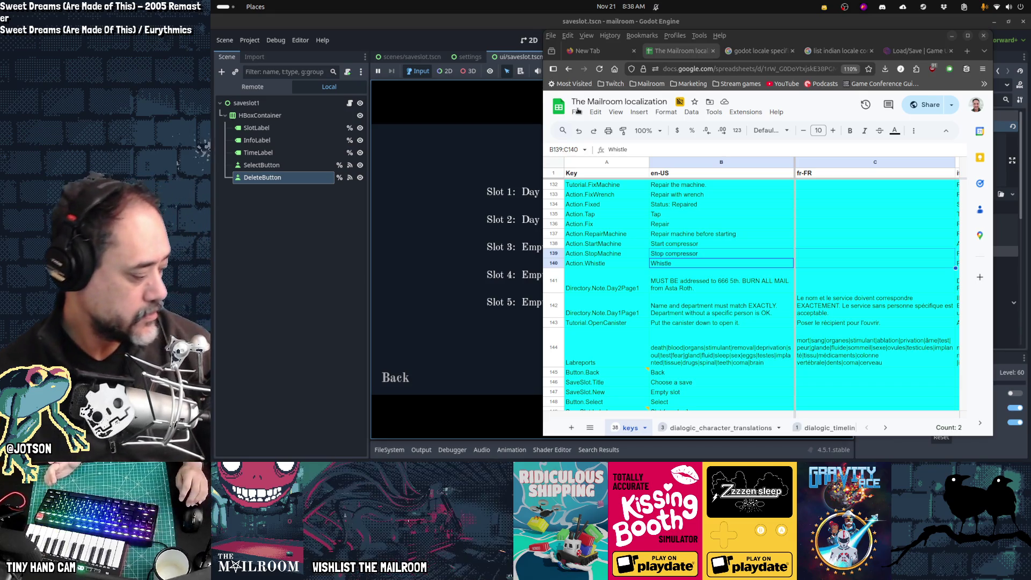
Export the keys tab via File > Download as Comma Separated Values (.csv), then switch back to Godot
{"action": "left_click", "coordinate": [579, 113]}
{"action": "left_click", "coordinate": [580, 115]}
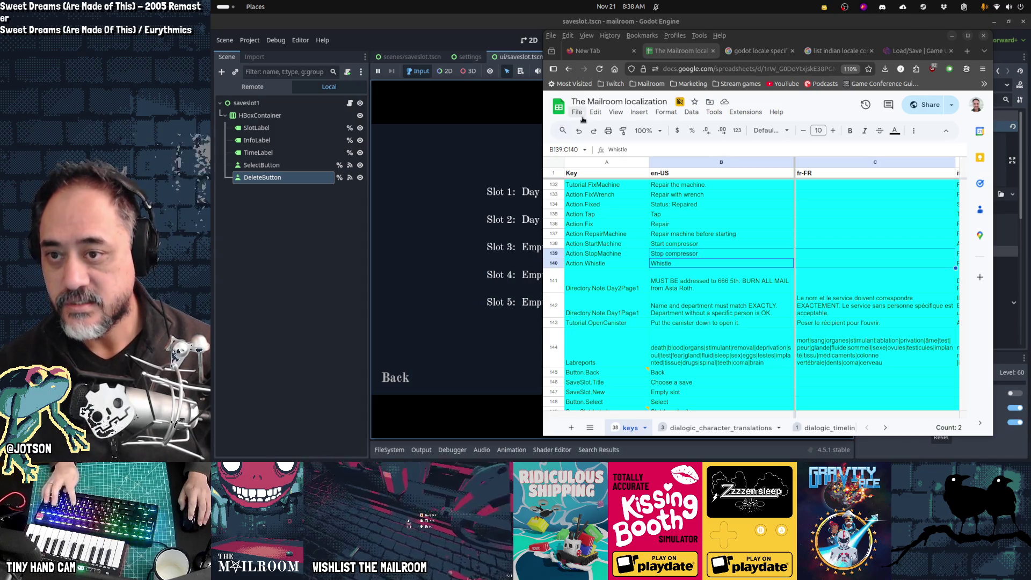
{"action": "left_click", "coordinate": [581, 115]}
{"action": "left_click", "coordinate": [580, 115]}
{"action": "left_click", "coordinate": [469, 36]}
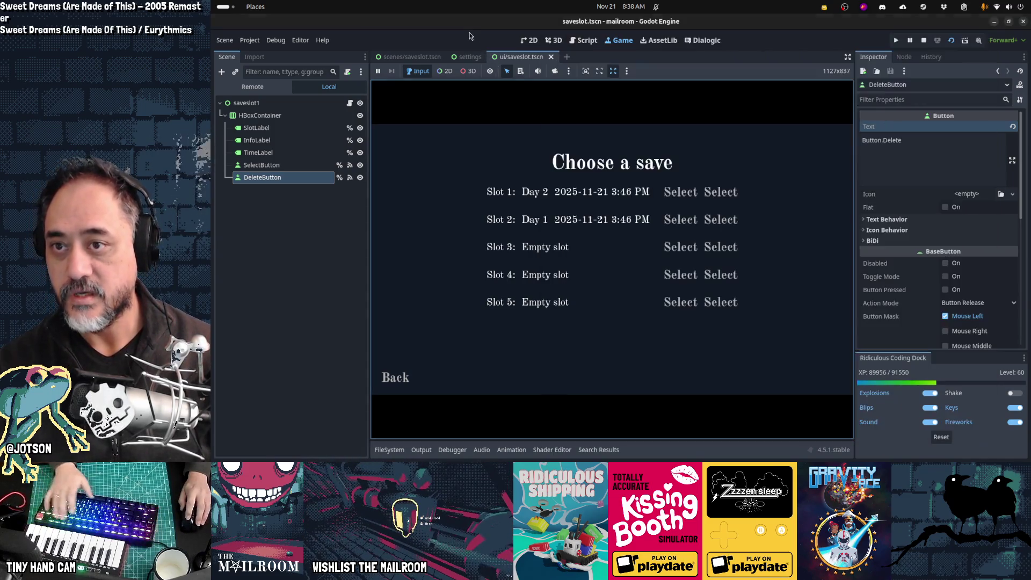
{"action": "key", "text": "alt+Tab"}
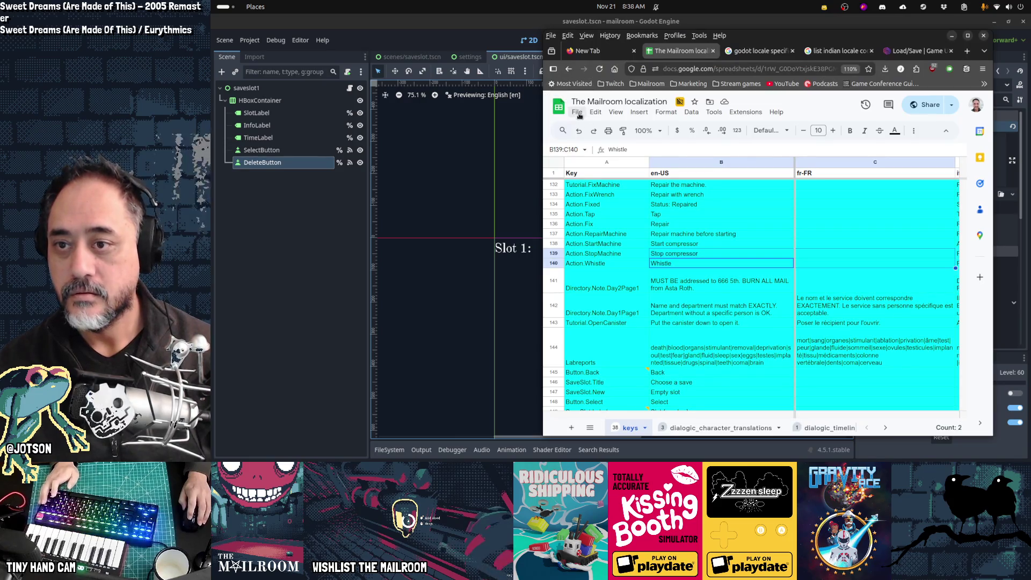
{"action": "left_click", "coordinate": [579, 115]}
{"action": "mouse_move", "coordinate": [620, 227]}
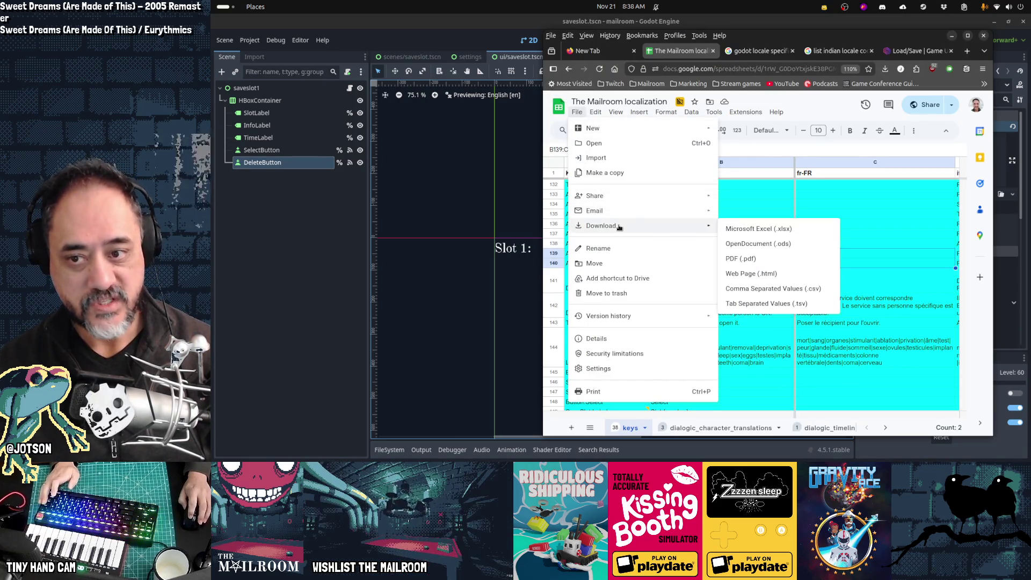
{"action": "left_click", "coordinate": [776, 289]}
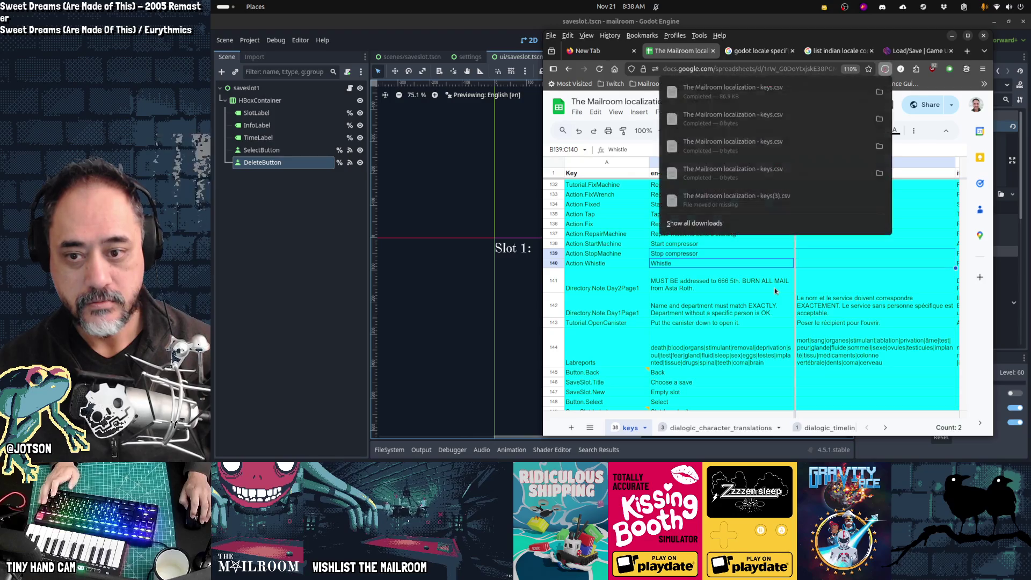
{"action": "left_click", "coordinate": [460, 37]}
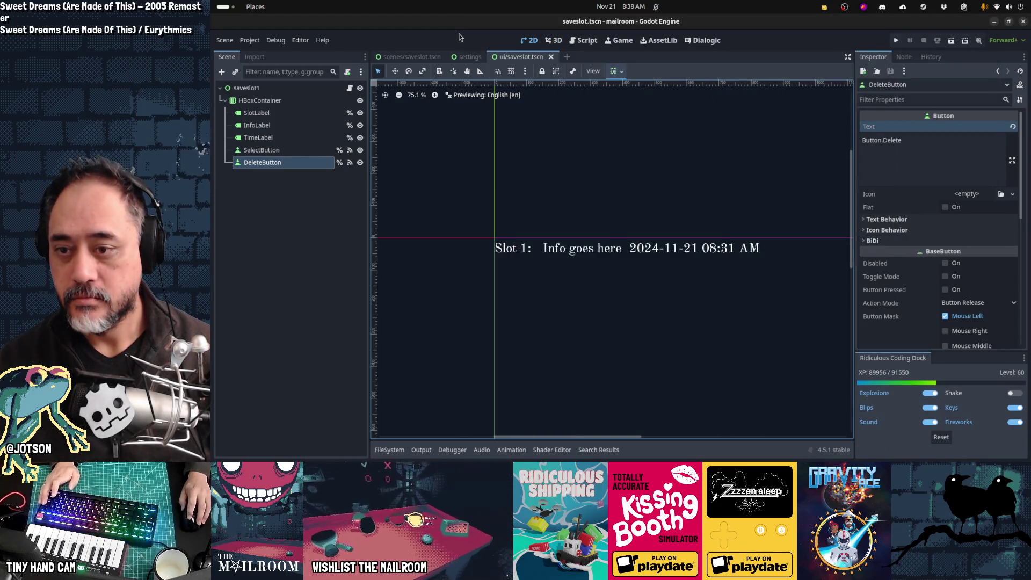
Disconnect DeleteButton's pressed() from _on_select_button_pressed and connect it to a new _on_delete_button_pressed
{"action": "left_click_drag", "start_coordinate": [815, 281], "coordinate": [598, 281]}
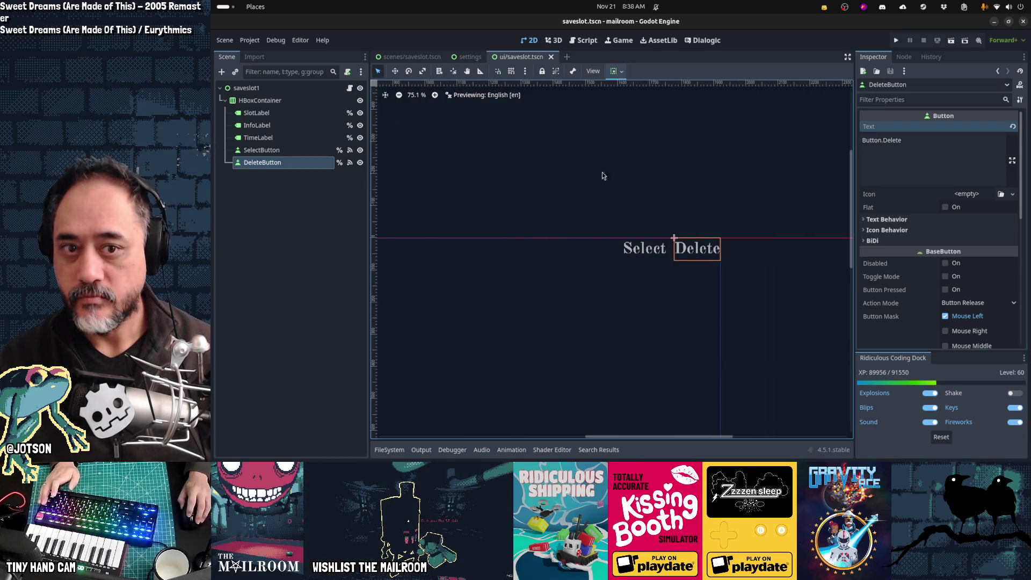
{"action": "left_click", "coordinate": [350, 87]}
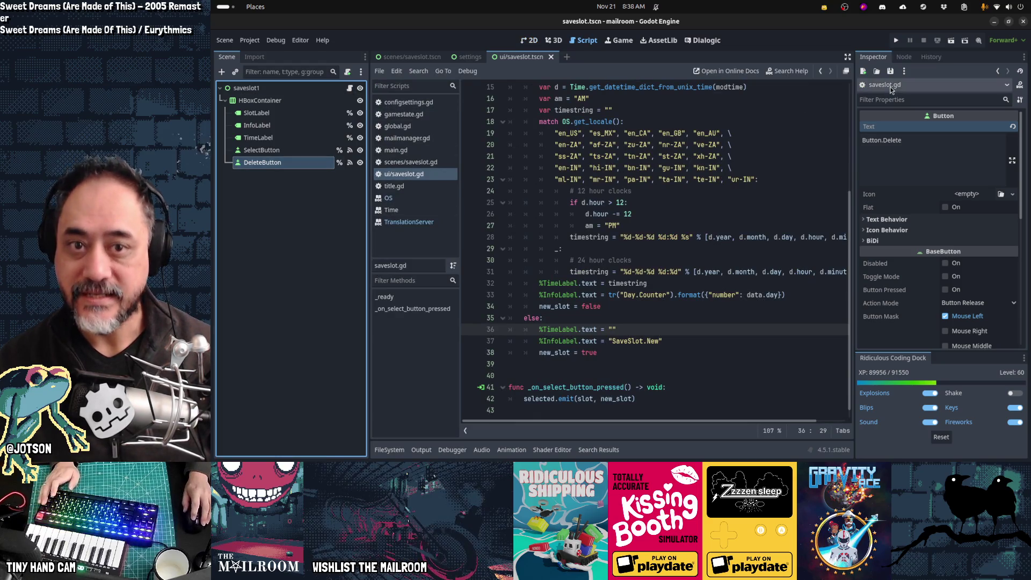
{"action": "left_click", "coordinate": [903, 58]}
{"action": "left_click", "coordinate": [925, 153]}
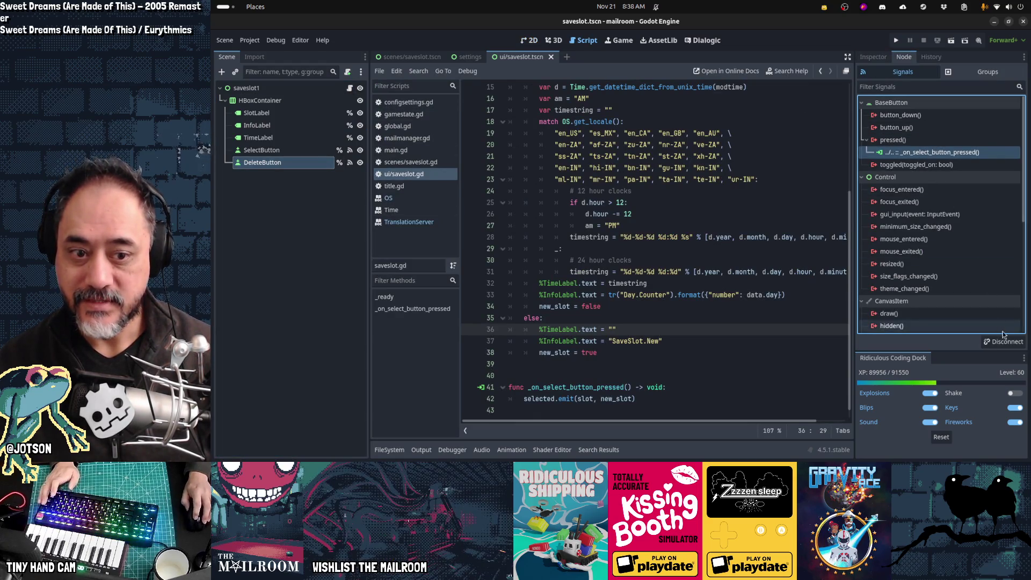
{"action": "left_click", "coordinate": [1005, 341]}
{"action": "double_click", "coordinate": [904, 140]}
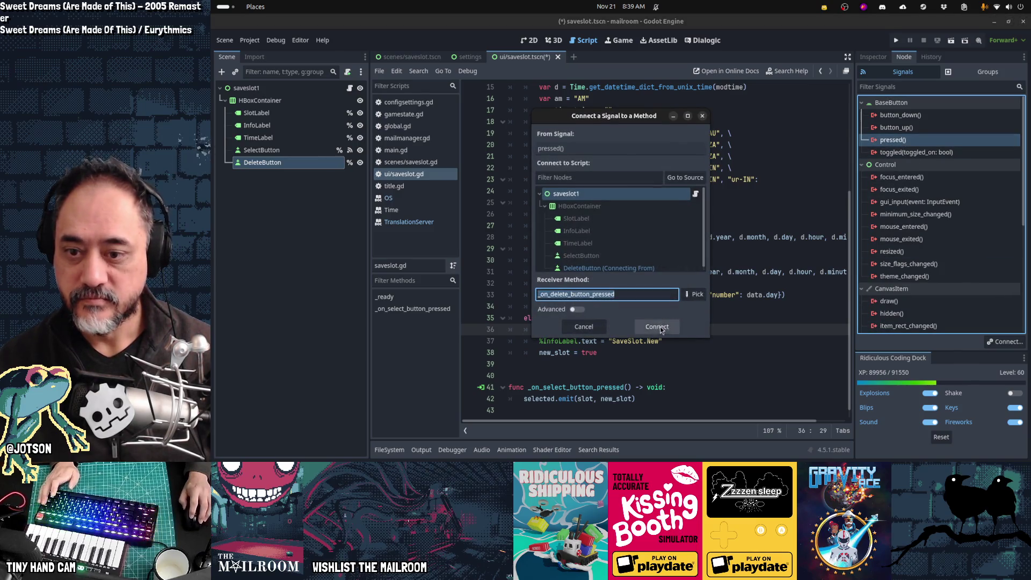
{"action": "left_click", "coordinate": [660, 329]}
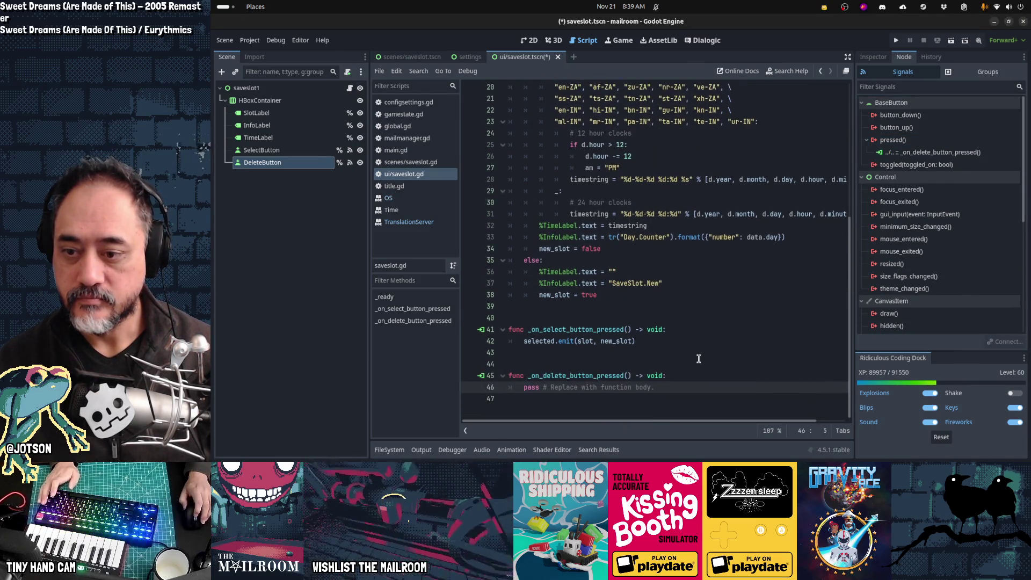
Remove the pass line on line 46, try a FileAccess.del call, then erase it
{"action": "key", "text": "shift+End"}
{"action": "key", "text": "Delete"}
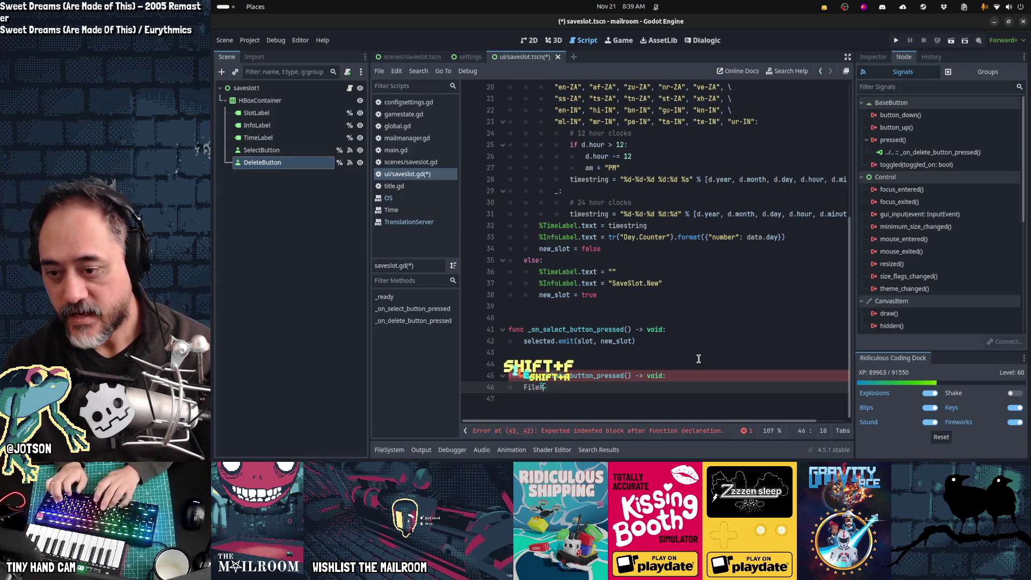
{"action": "type", "text": "cc"}
{"action": "key", "text": "BackSpace"}
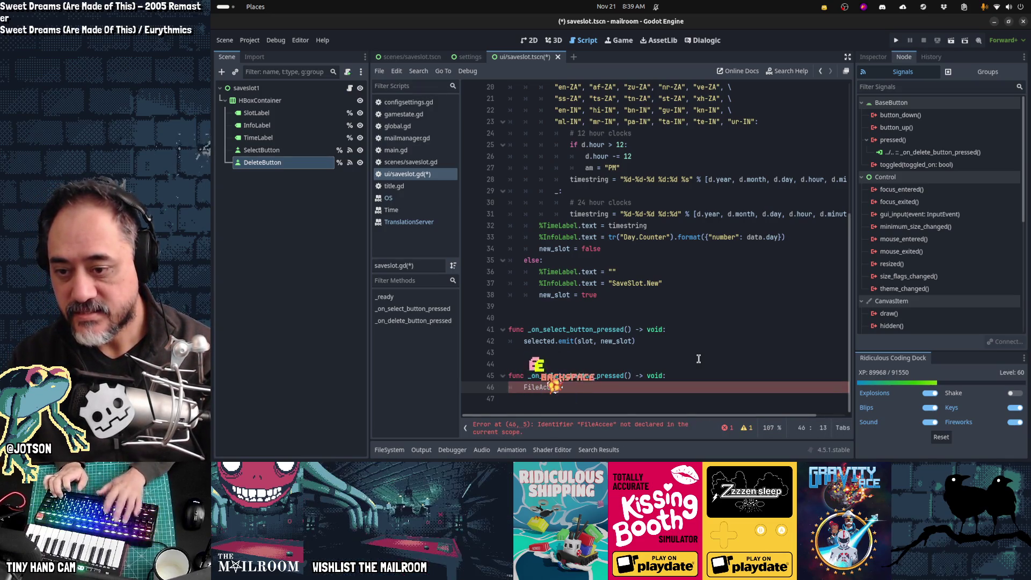
{"action": "type", "text": "del"}
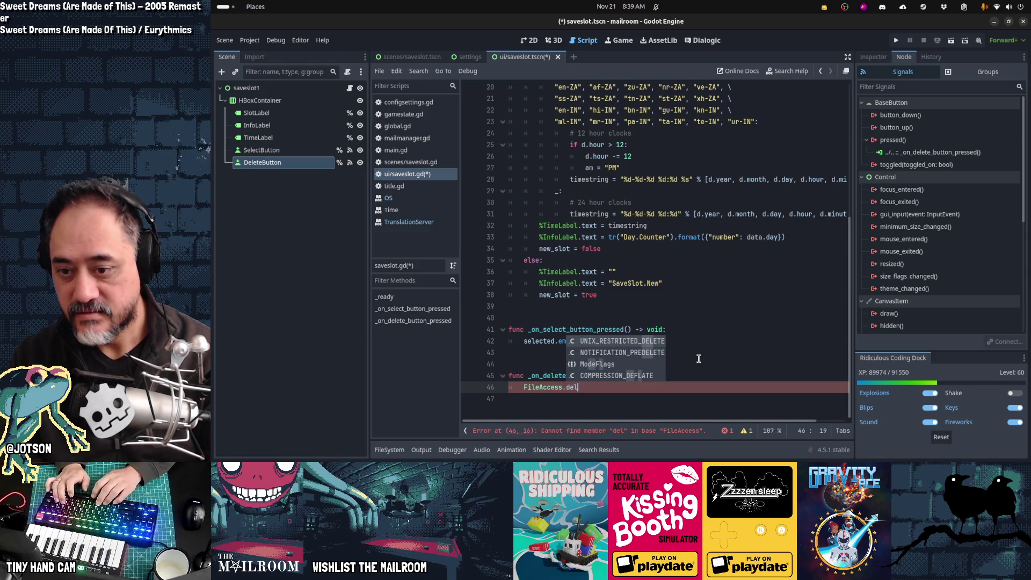
{"action": "key", "text": "BackSpace"}
{"action": "key", "text": "BackSpace"}
{"action": "key", "text": "BackSpace"}
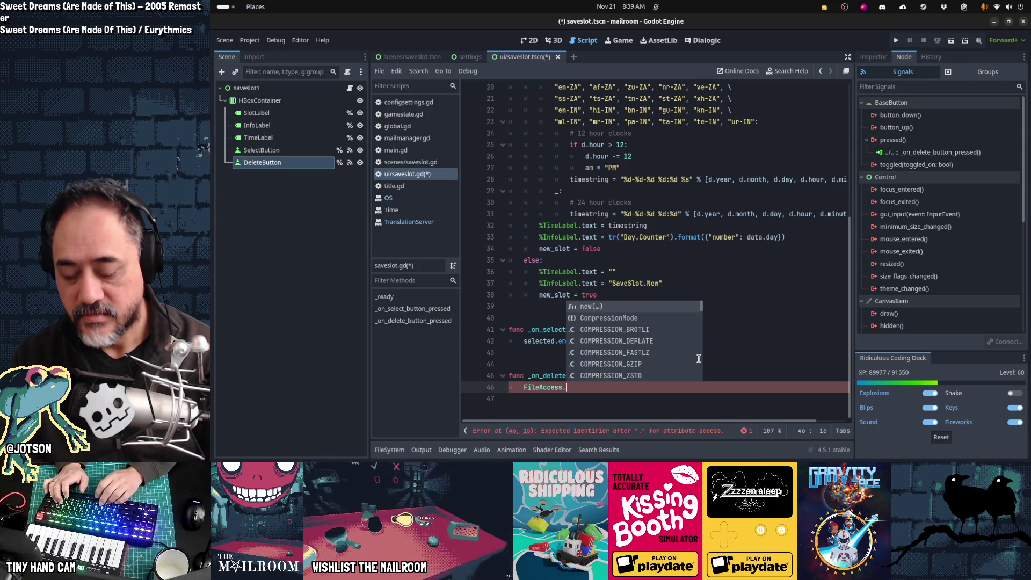
{"action": "key", "text": "ctrl+BackSpace"}
{"action": "key", "text": "ctrl+BackSpace"}
Try typing delete on line 46, erase it, and search the help docs for 'delete'
{"action": "type", "text": "dete"}
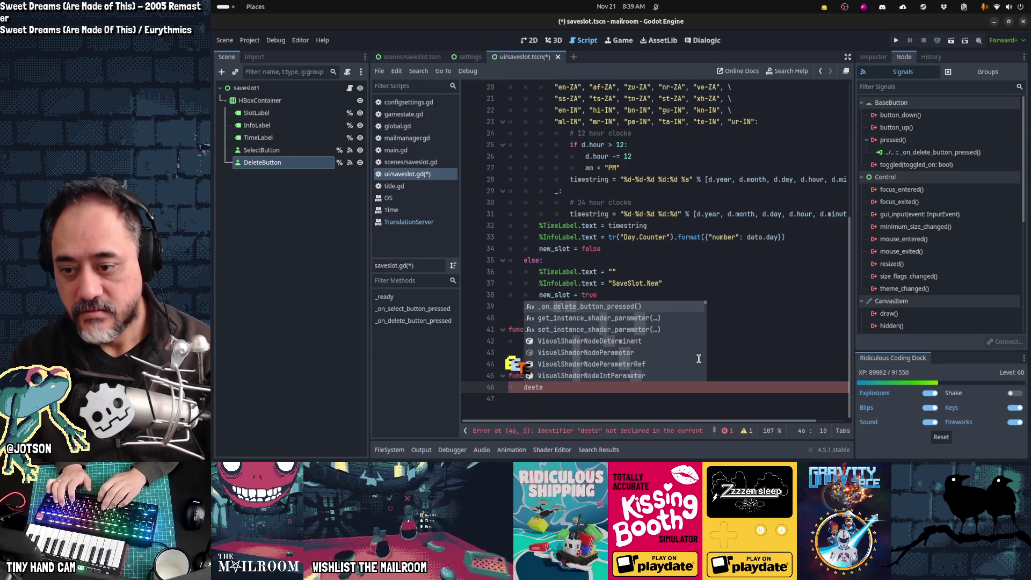
{"action": "key", "text": "BackSpace"}
{"action": "key", "text": "BackSpace"}
{"action": "type", "text": "lete"}
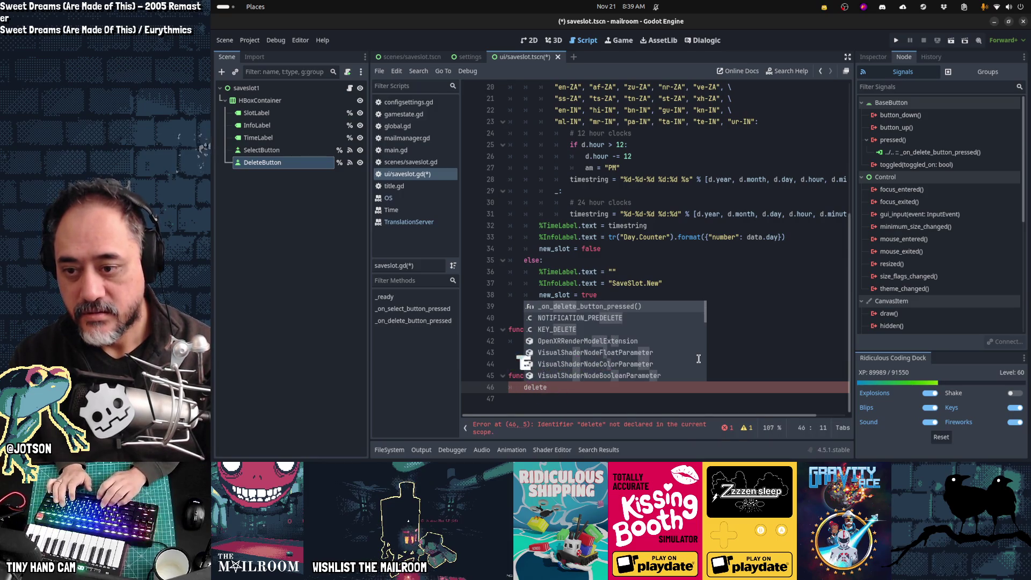
{"action": "key", "text": "BackSpace"}
{"action": "key", "text": "BackSpace"}
{"action": "key", "text": "BackSpace"}
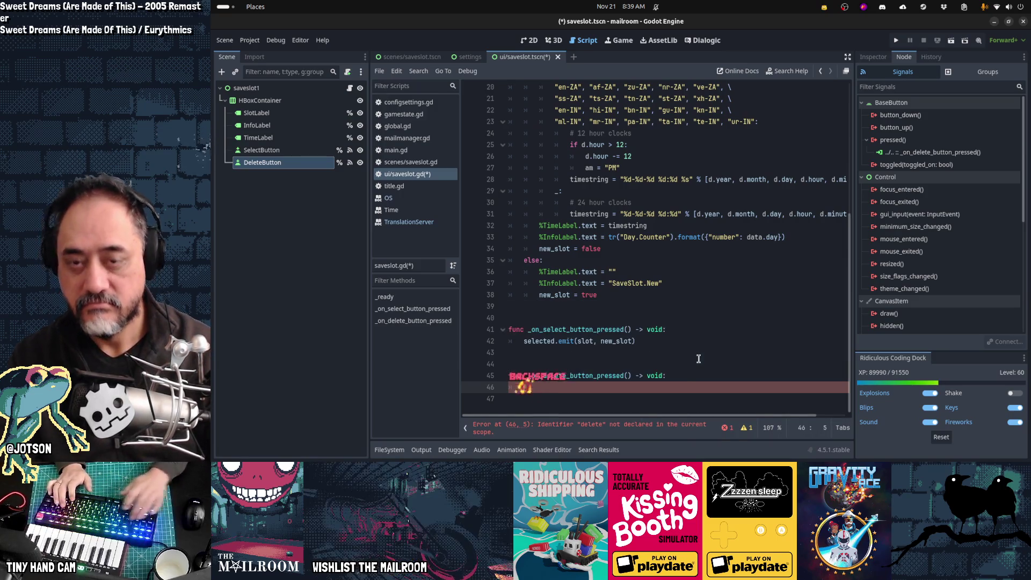
{"action": "left_click", "coordinate": [793, 72]}
{"action": "type", "text": "delete"}
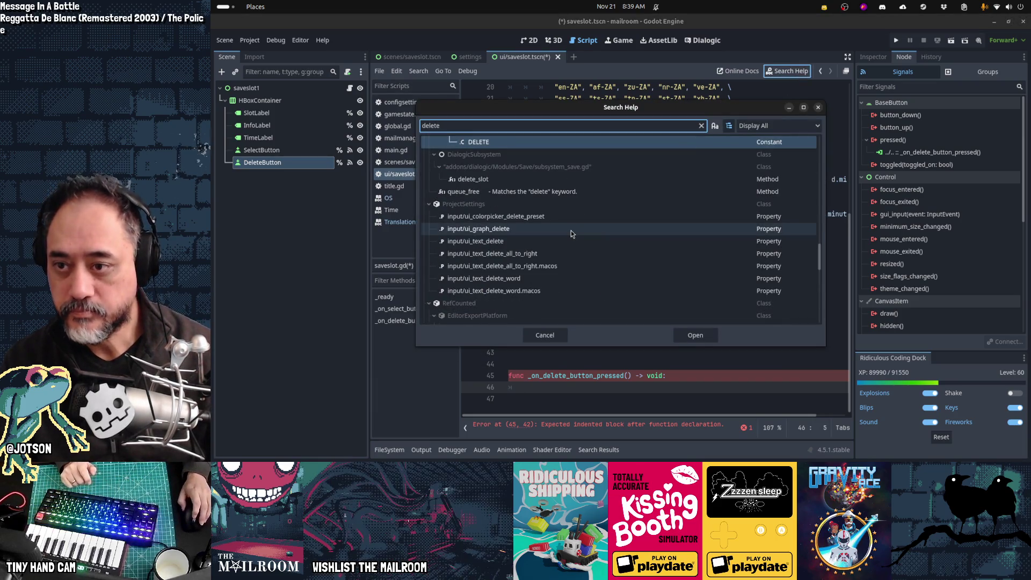
Browse the 'delete' help results, collapsing the Steam, RefCounted, ProjectSettings, DisplayServer, Control and other groups
{"action": "scroll", "coordinate": [572, 231], "scroll_direction": "up", "scroll_amount": 3}
{"action": "scroll", "coordinate": [571, 231], "scroll_direction": "up", "scroll_amount": 8}
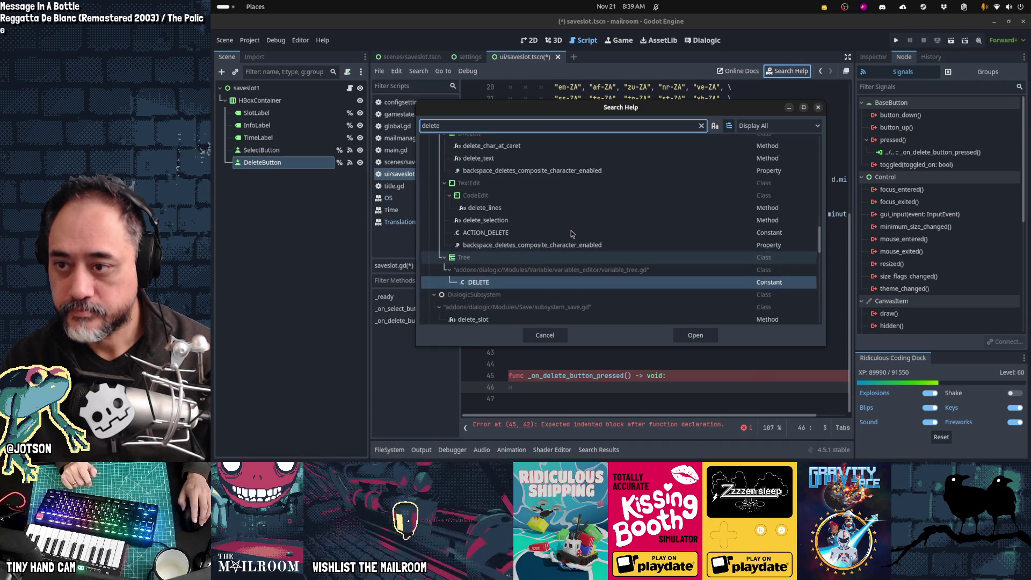
{"action": "scroll", "coordinate": [571, 230], "scroll_direction": "down", "scroll_amount": 10}
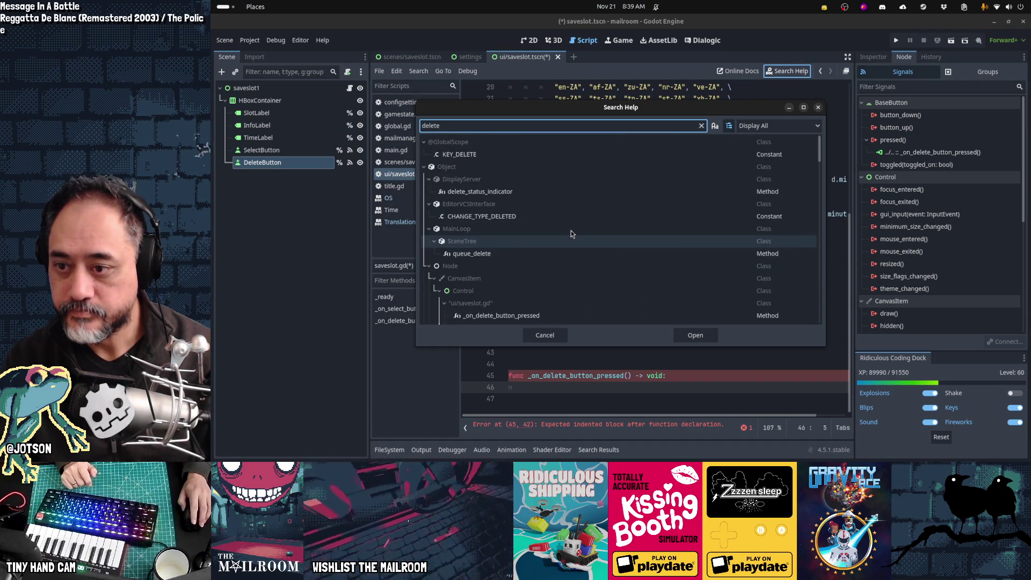
{"action": "scroll", "coordinate": [572, 230], "scroll_direction": "down", "scroll_amount": 5}
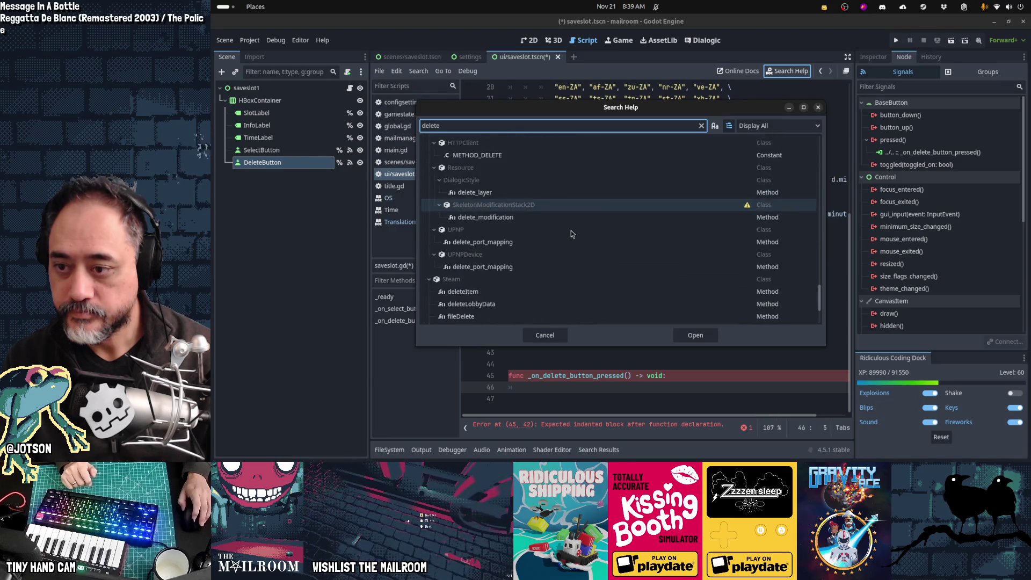
{"action": "scroll", "coordinate": [572, 231], "scroll_direction": "down", "scroll_amount": 5}
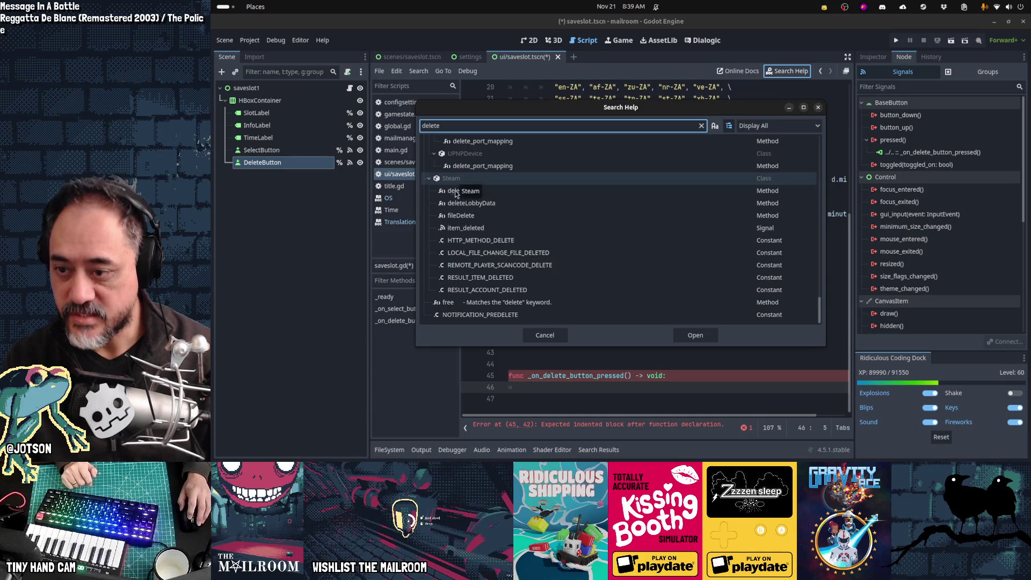
{"action": "left_click", "coordinate": [430, 179]}
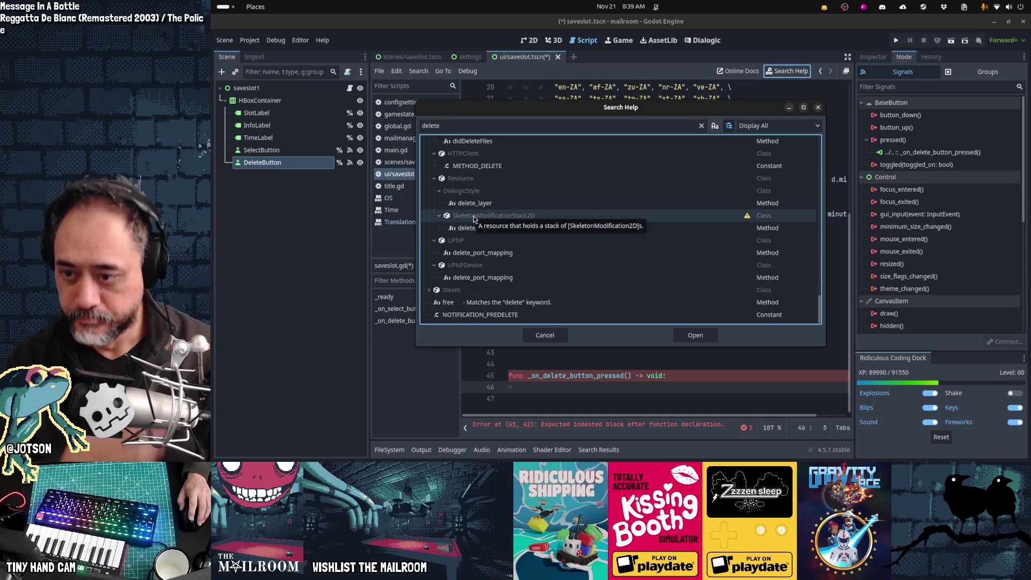
{"action": "scroll", "coordinate": [491, 278], "scroll_direction": "up", "scroll_amount": 3}
{"action": "scroll", "coordinate": [492, 277], "scroll_direction": "up", "scroll_amount": 8}
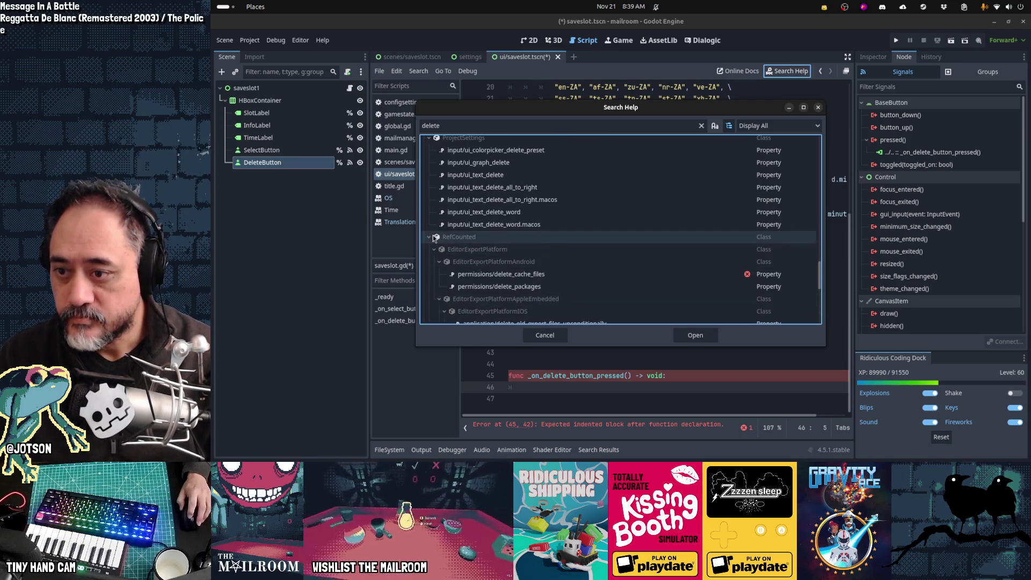
{"action": "left_click", "coordinate": [429, 239]}
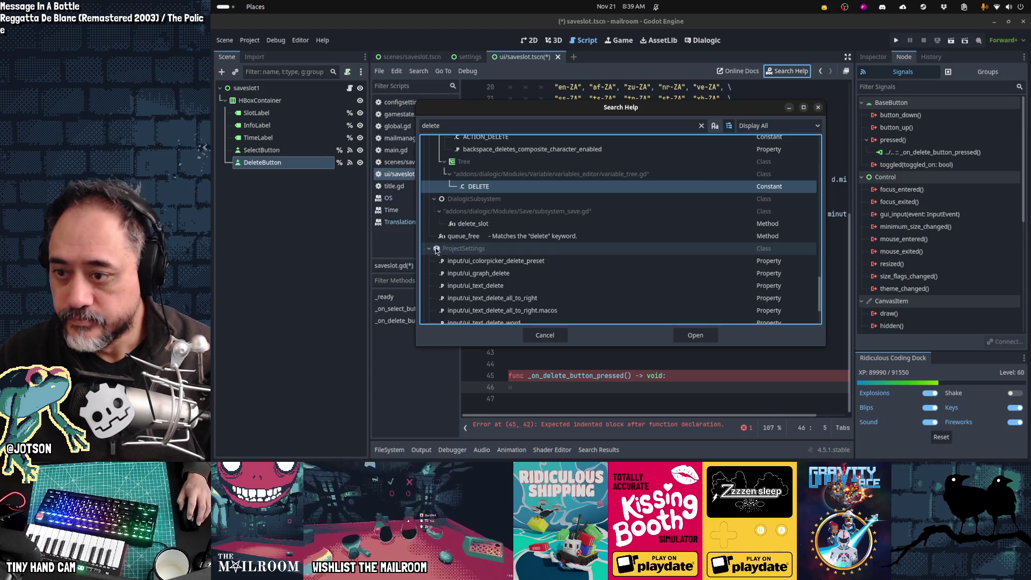
{"action": "left_click", "coordinate": [430, 252]}
{"action": "scroll", "coordinate": [446, 251], "scroll_direction": "up", "scroll_amount": 10}
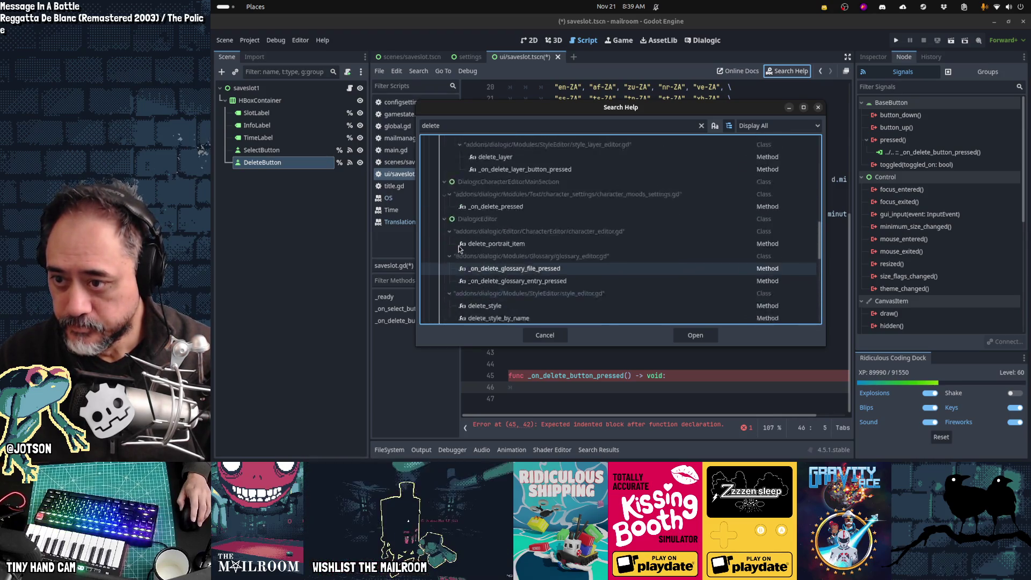
{"action": "scroll", "coordinate": [460, 248], "scroll_direction": "up", "scroll_amount": 5}
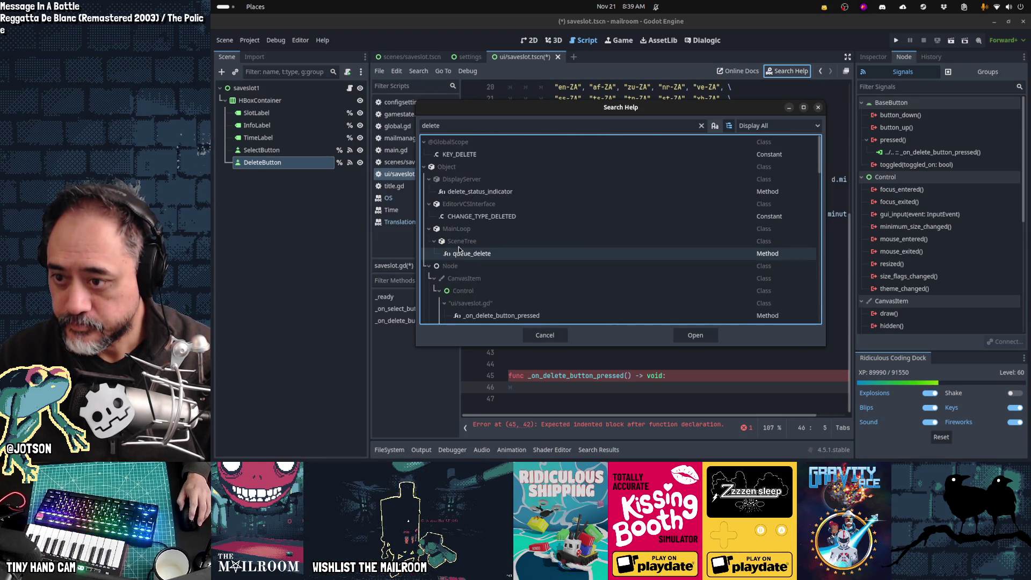
{"action": "left_click", "coordinate": [429, 179]}
{"action": "left_click", "coordinate": [430, 191]}
{"action": "left_click", "coordinate": [430, 204]}
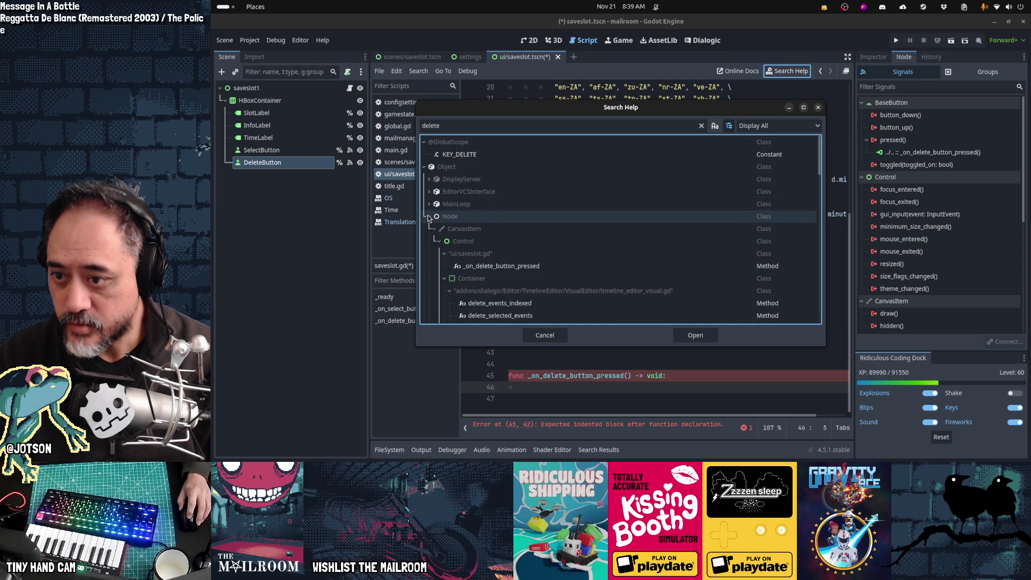
{"action": "left_click", "coordinate": [440, 241]}
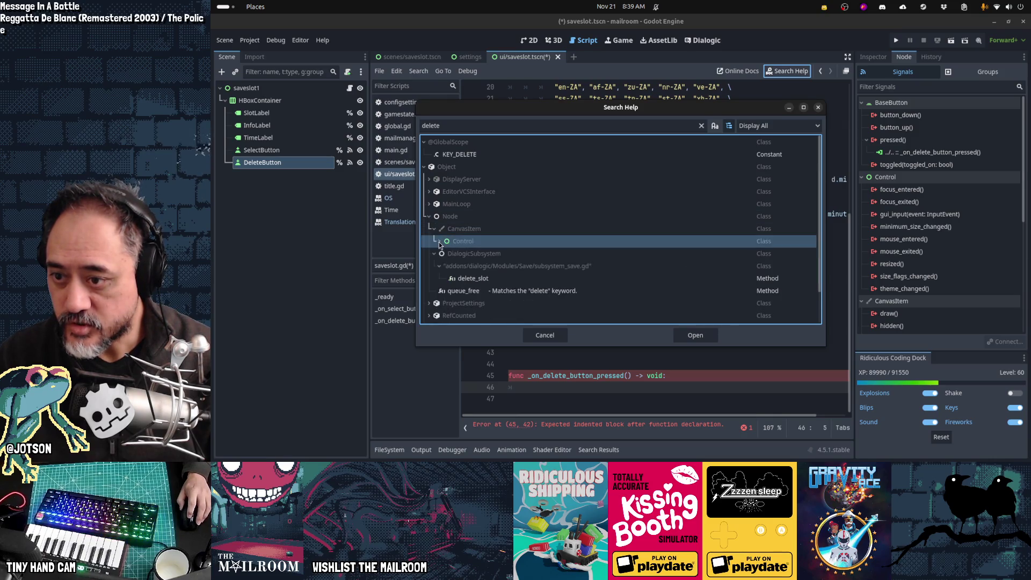
{"action": "left_click", "coordinate": [434, 255]}
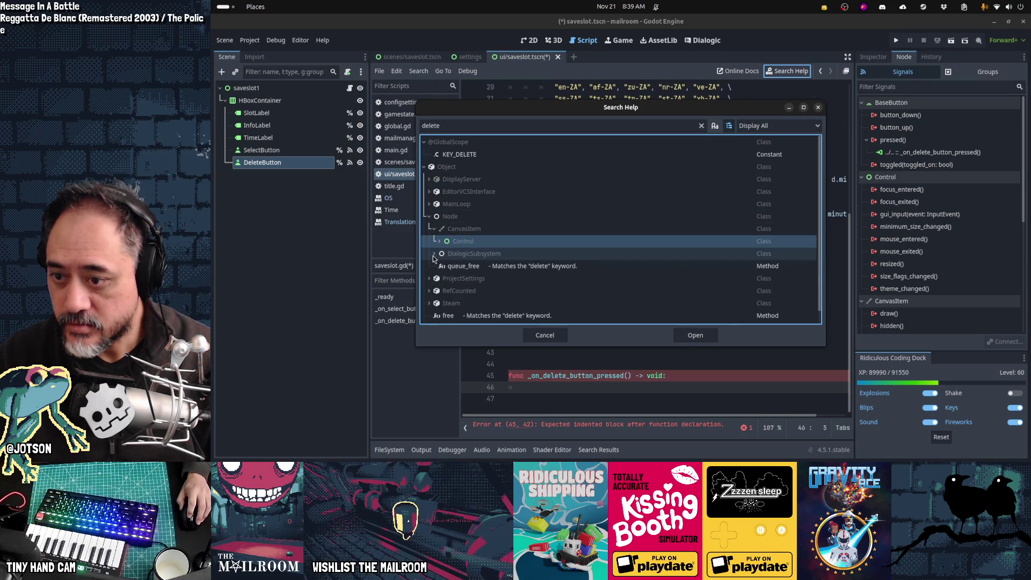
{"action": "scroll", "coordinate": [472, 259], "scroll_direction": "down", "scroll_amount": 1}
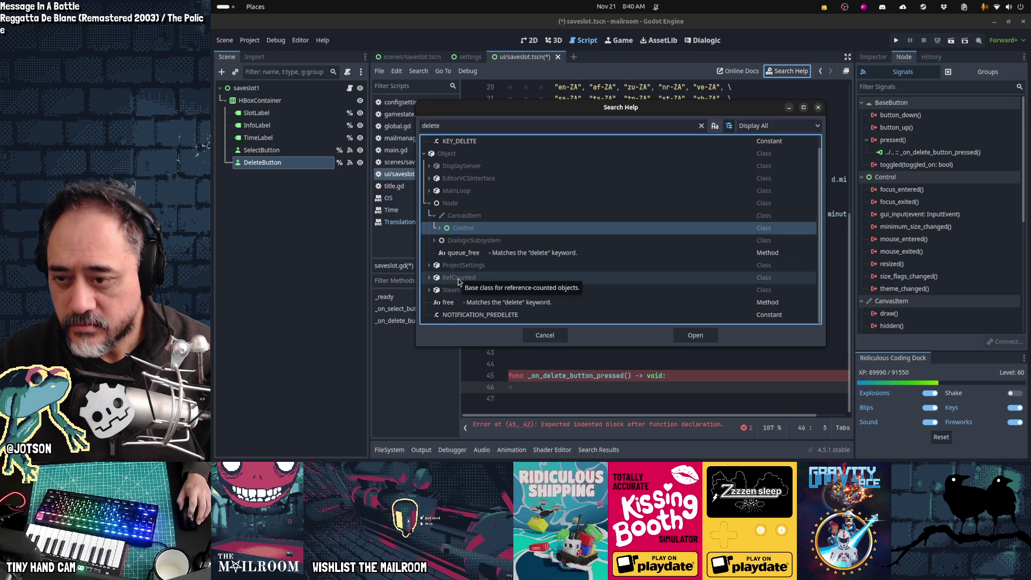
Replace the search term with 'unlinkerase', browse the results and close the help search
{"action": "double_click", "coordinate": [598, 124]}
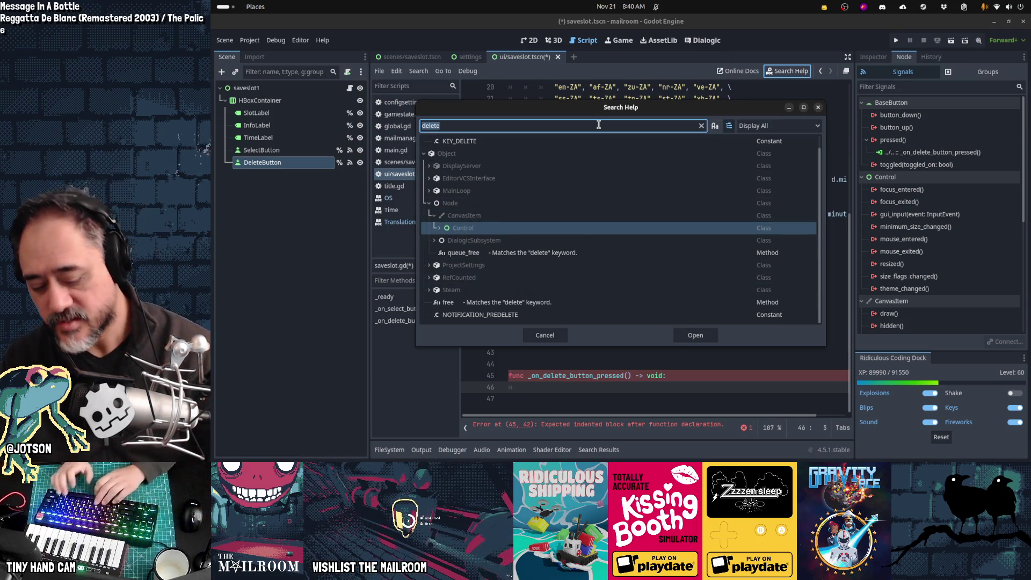
{"action": "type", "text": "unlink"}
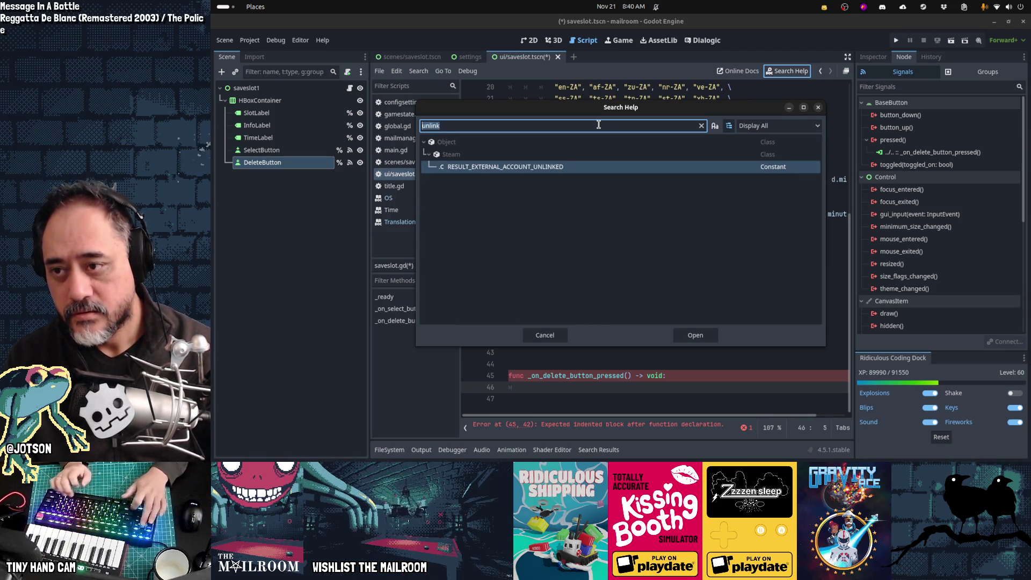
{"action": "type", "text": "erase"}
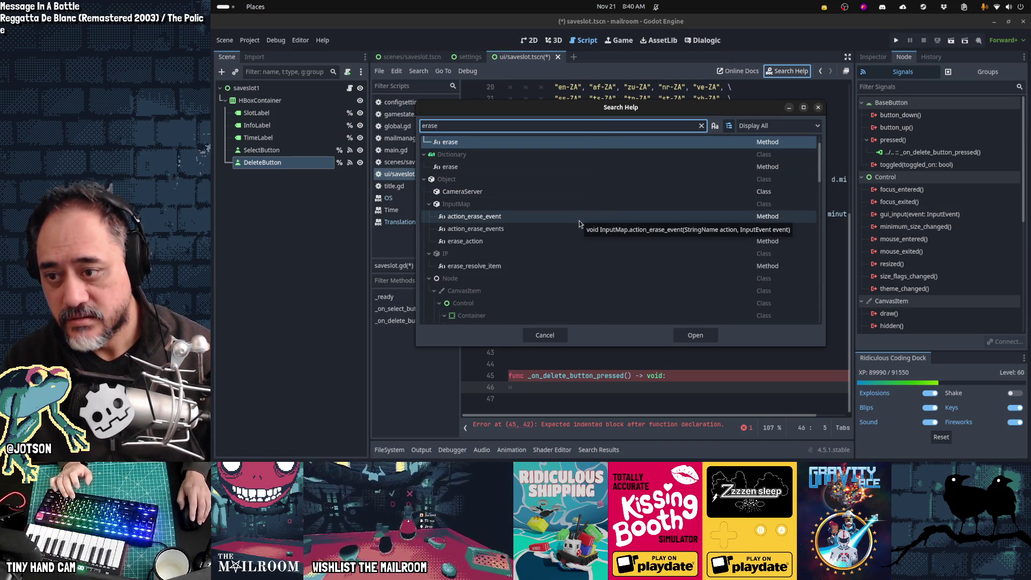
{"action": "scroll", "coordinate": [579, 224], "scroll_direction": "down", "scroll_amount": 10}
{"action": "scroll", "coordinate": [579, 224], "scroll_direction": "down", "scroll_amount": 4}
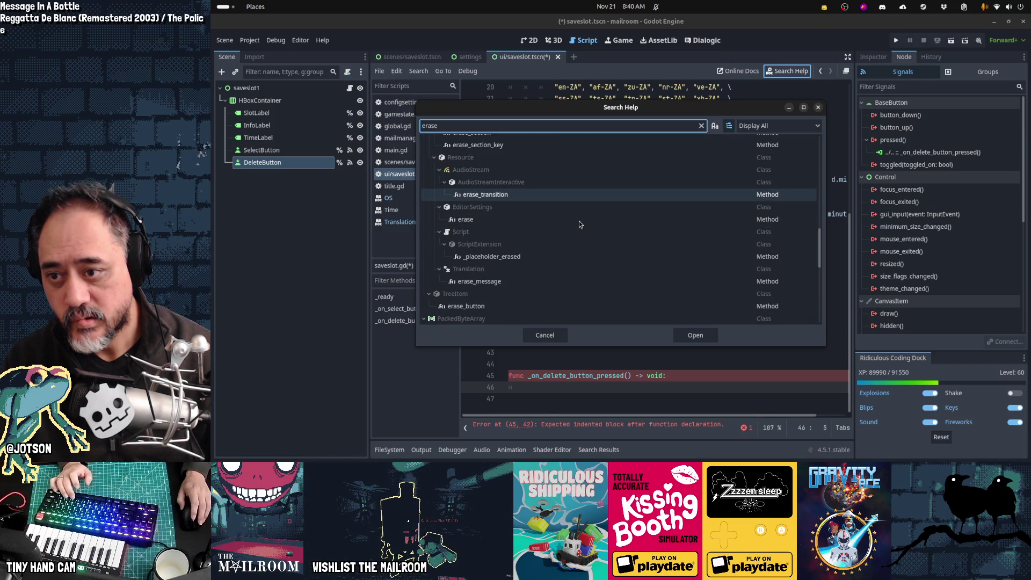
{"action": "scroll", "coordinate": [579, 223], "scroll_direction": "down", "scroll_amount": 3}
{"action": "scroll", "coordinate": [578, 221], "scroll_direction": "down", "scroll_amount": 8}
{"action": "scroll", "coordinate": [511, 314], "scroll_direction": "up", "scroll_amount": 5}
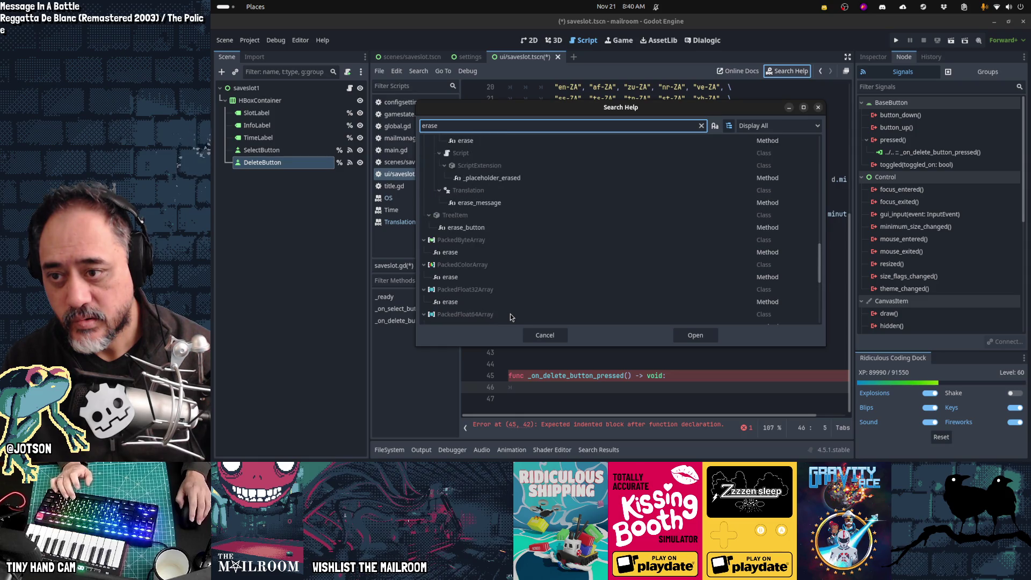
{"action": "scroll", "coordinate": [511, 314], "scroll_direction": "up", "scroll_amount": 6}
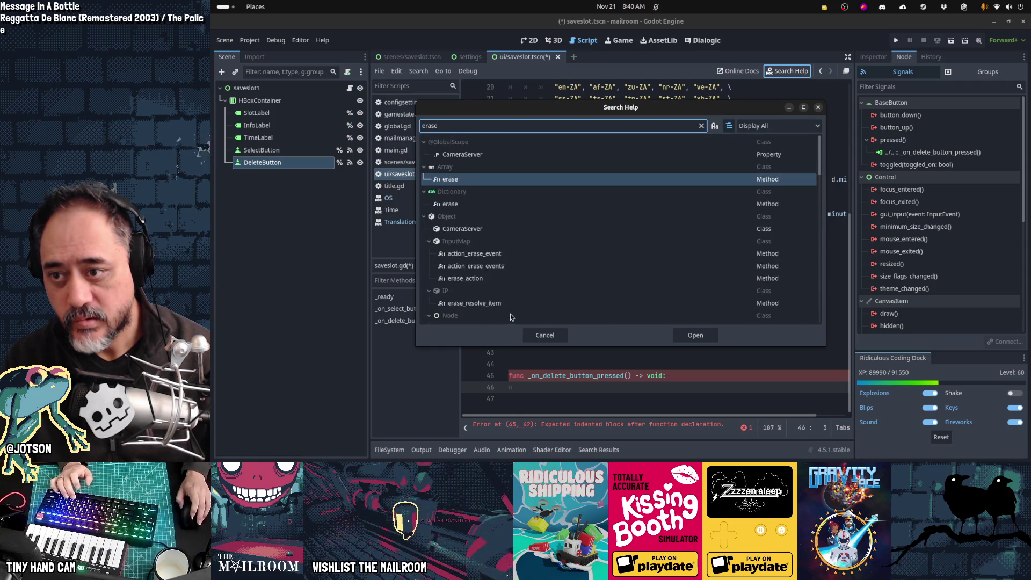
{"action": "key", "text": "Escape"}
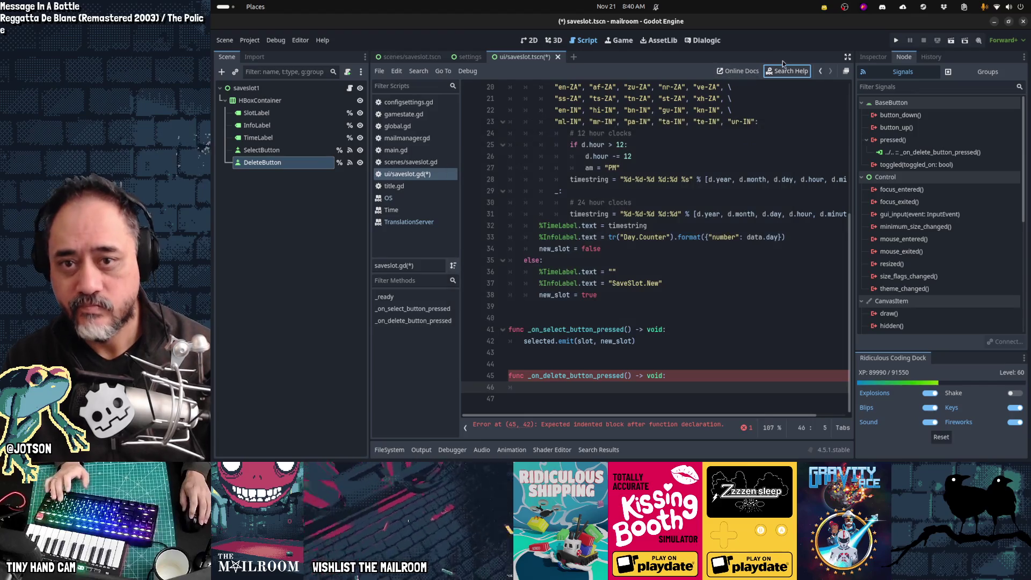
Search help for 'file' with Classes Only and open the FileAccess class documentation
{"action": "left_click", "coordinate": [786, 70]}
{"action": "type", "text": "file"}
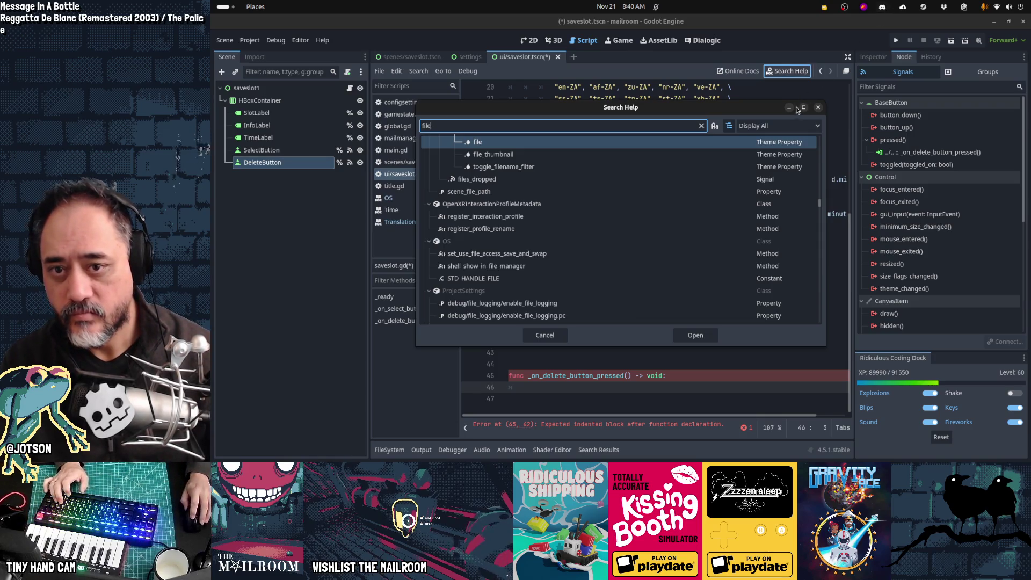
{"action": "left_click", "coordinate": [779, 125]}
{"action": "left_click", "coordinate": [770, 156]}
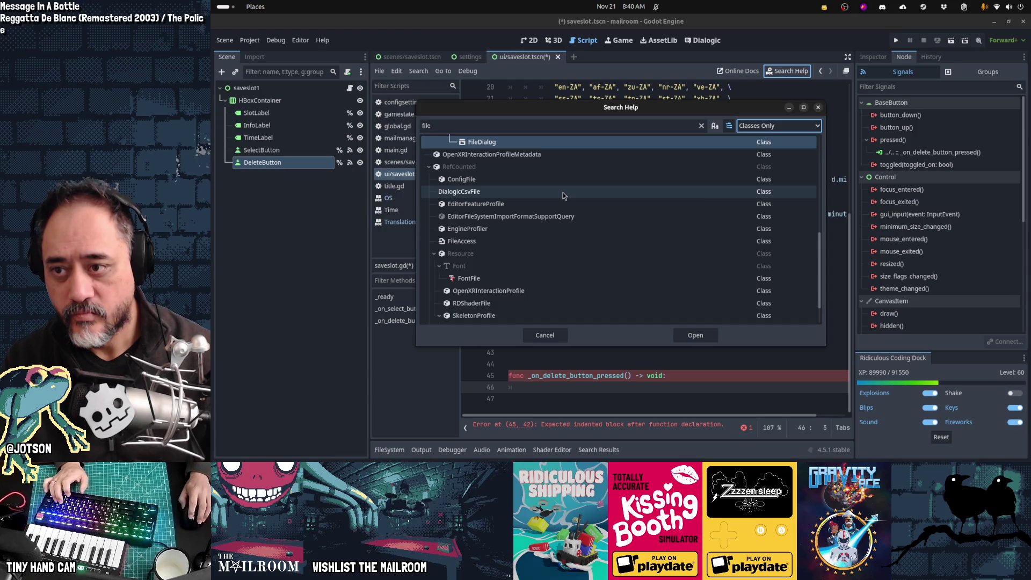
{"action": "scroll", "coordinate": [563, 193], "scroll_direction": "down", "scroll_amount": 3}
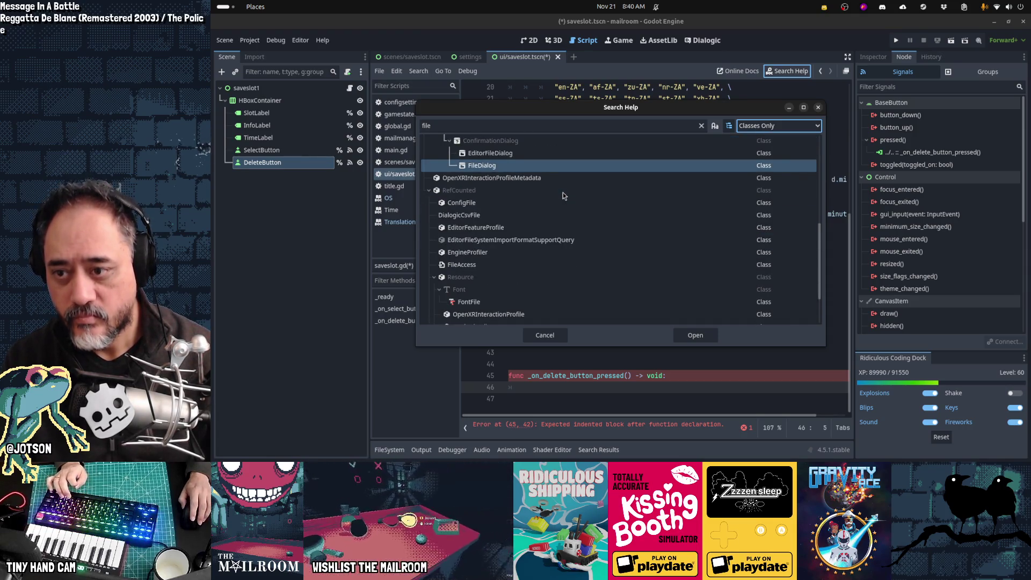
{"action": "scroll", "coordinate": [563, 192], "scroll_direction": "down", "scroll_amount": 1}
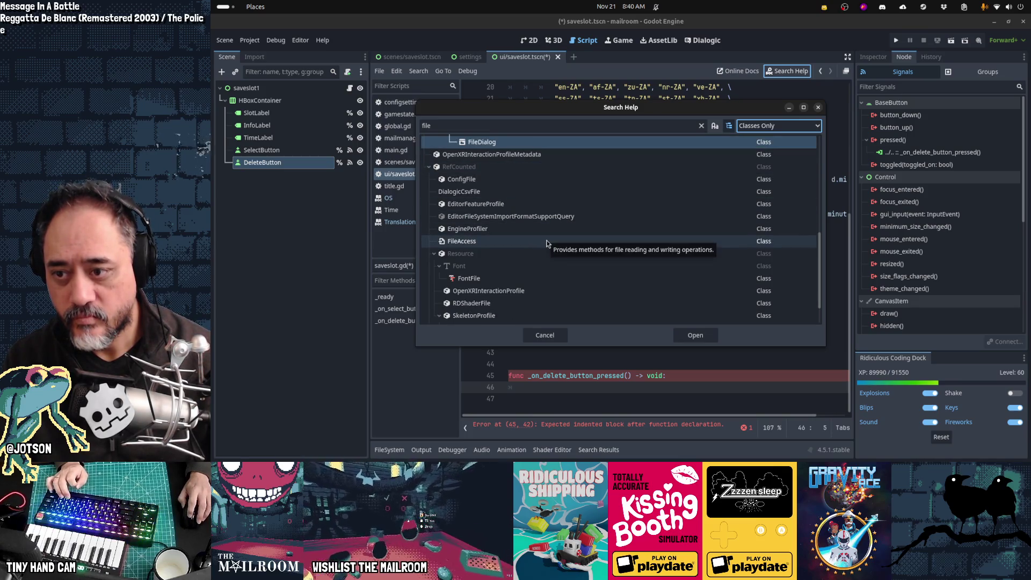
{"action": "double_click", "coordinate": [547, 243]}
{"action": "key", "text": "ctrl+f"}
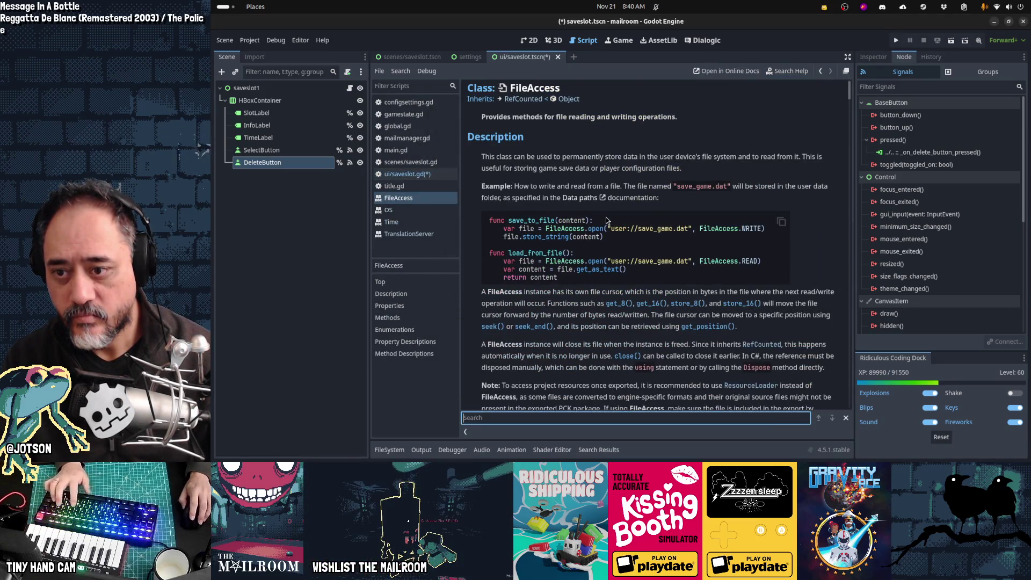
{"action": "type", "text": "delete"}
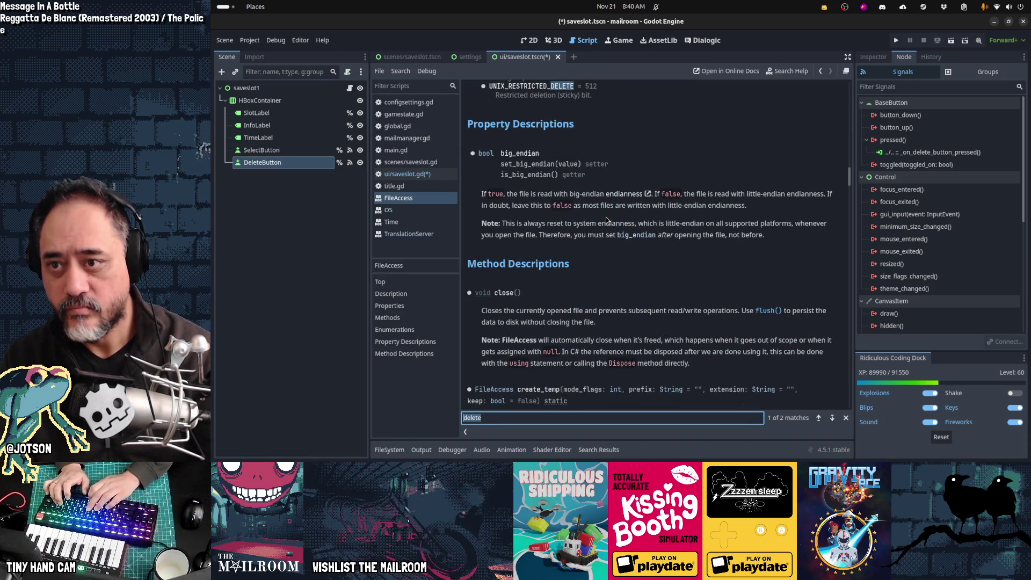
{"action": "type", "text": "unlink"}
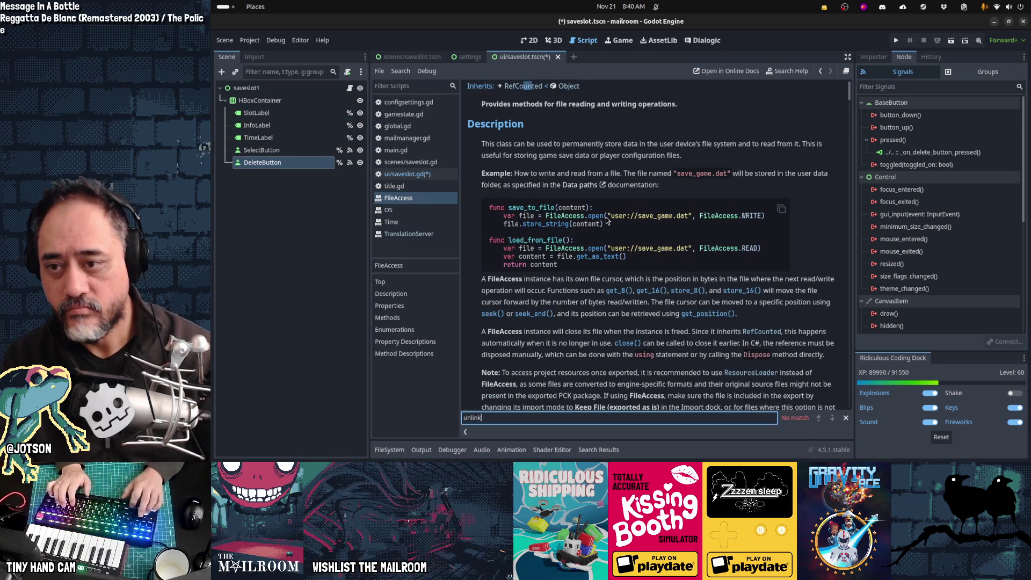
{"action": "key", "text": "ctrl+a"}
{"action": "type", "text": "delete"}
{"action": "key", "text": "Return"}
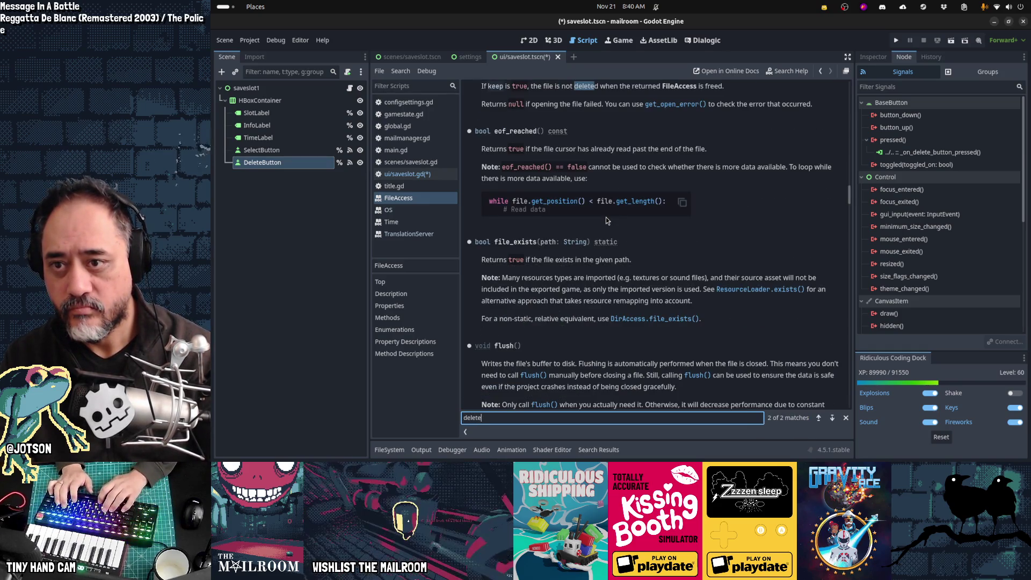
{"action": "scroll", "coordinate": [624, 172], "scroll_direction": "up", "scroll_amount": 3}
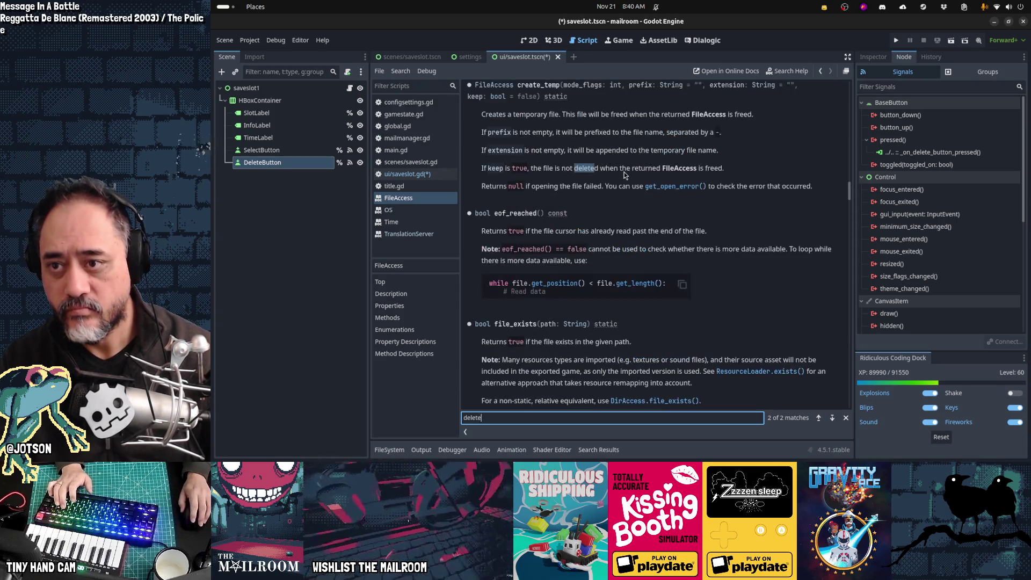
{"action": "scroll", "coordinate": [624, 172], "scroll_direction": "down", "scroll_amount": 3}
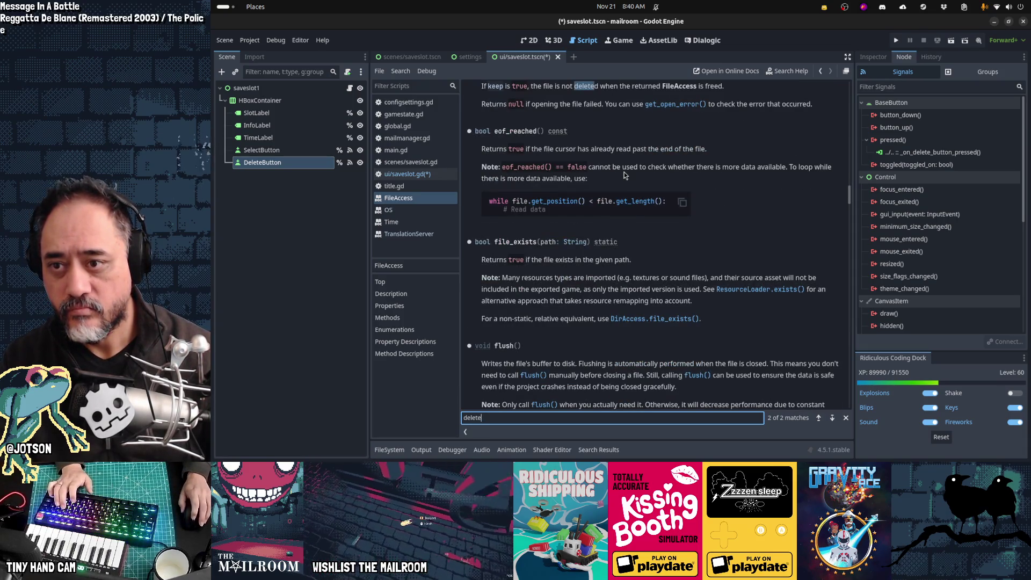
{"action": "key", "text": "Return"}
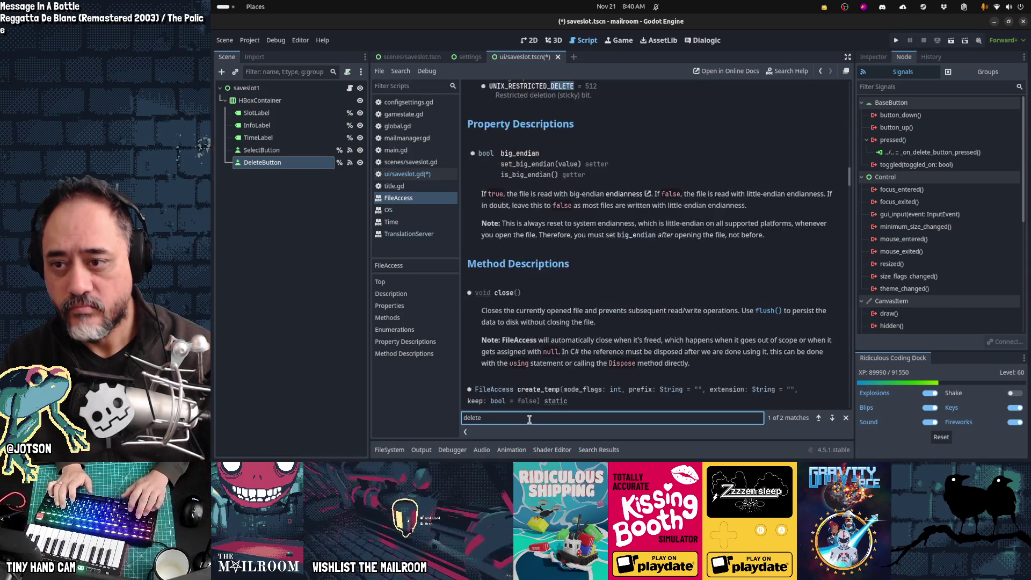
{"action": "key", "text": "Return"}
{"action": "key", "text": "Return"}
{"action": "key", "text": "Escape"}
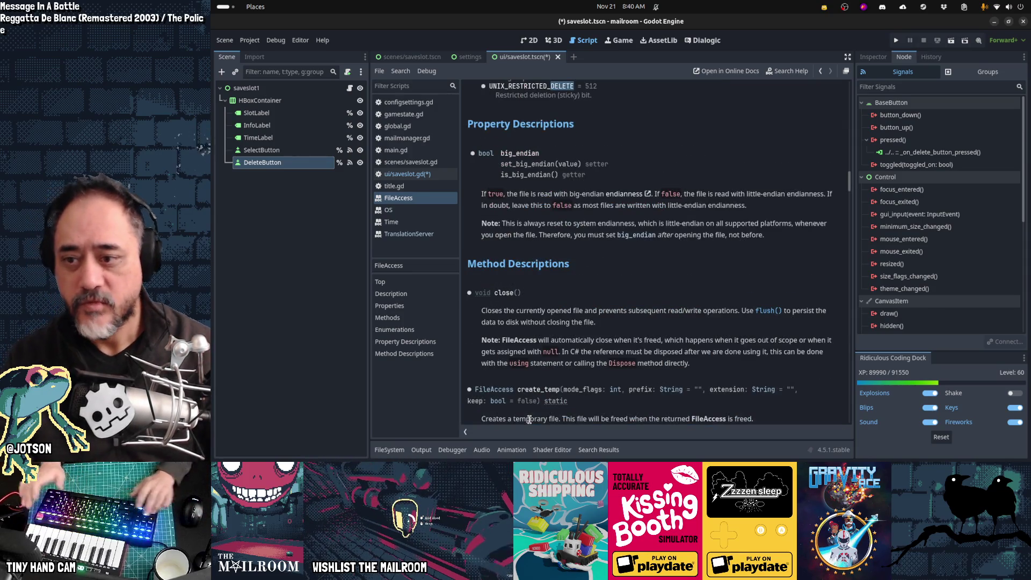
{"action": "scroll", "coordinate": [686, 144], "scroll_direction": "down", "scroll_amount": 5}
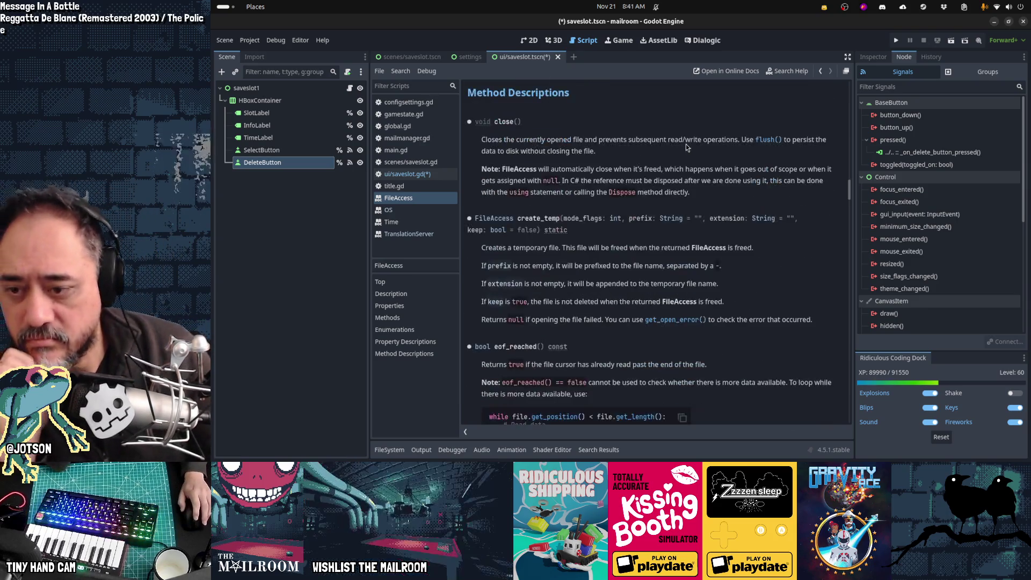
{"action": "scroll", "coordinate": [686, 144], "scroll_direction": "down", "scroll_amount": 5}
{"action": "scroll", "coordinate": [686, 144], "scroll_direction": "down", "scroll_amount": 5}
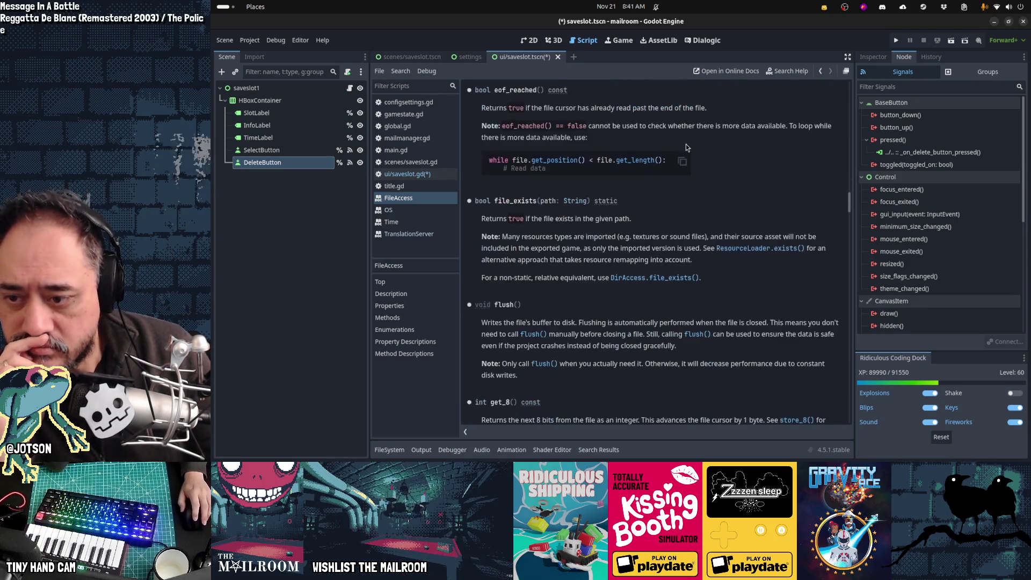
{"action": "scroll", "coordinate": [685, 144], "scroll_direction": "down", "scroll_amount": 10}
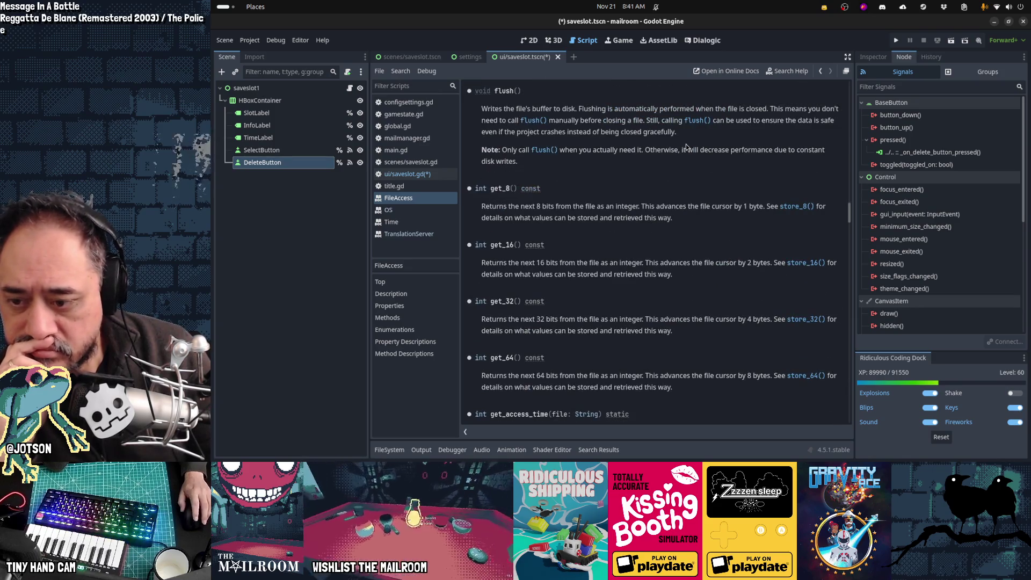
{"action": "scroll", "coordinate": [686, 144], "scroll_direction": "down", "scroll_amount": 5}
{"action": "scroll", "coordinate": [686, 144], "scroll_direction": "down", "scroll_amount": 5}
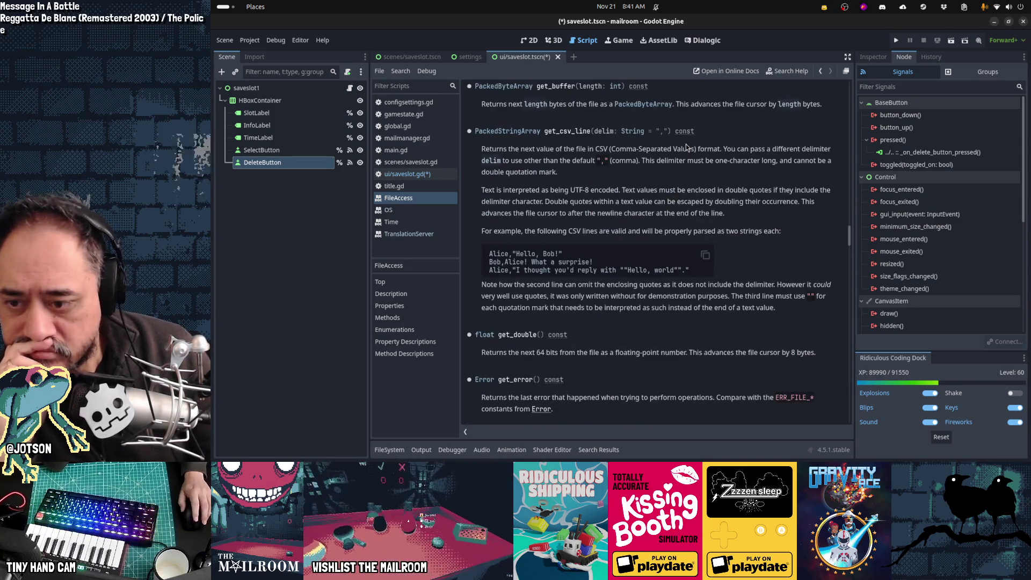
{"action": "scroll", "coordinate": [685, 144], "scroll_direction": "down", "scroll_amount": 5}
{"action": "scroll", "coordinate": [686, 145], "scroll_direction": "down", "scroll_amount": 5}
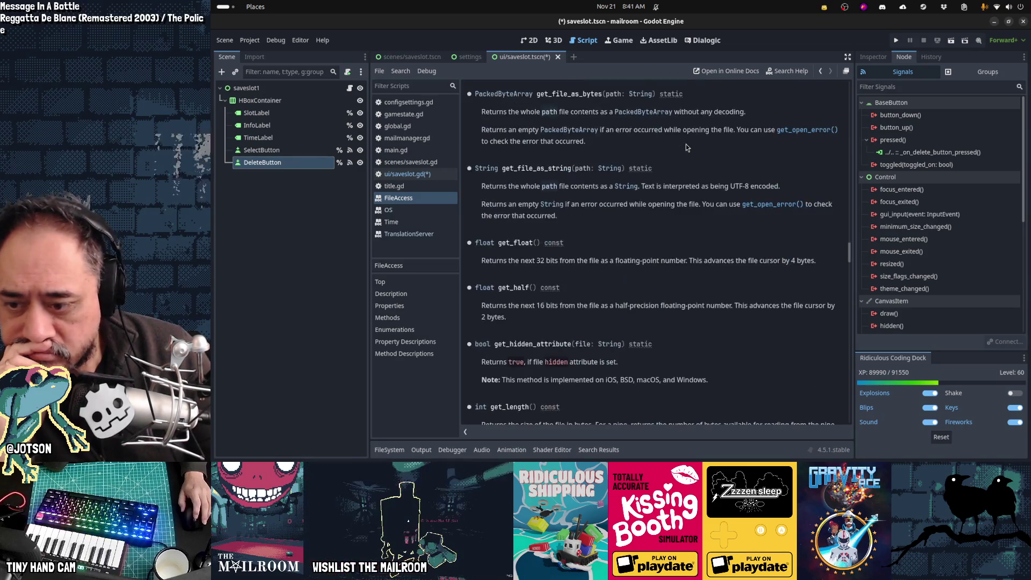
{"action": "scroll", "coordinate": [687, 147], "scroll_direction": "down", "scroll_amount": 5}
{"action": "scroll", "coordinate": [686, 147], "scroll_direction": "down", "scroll_amount": 2}
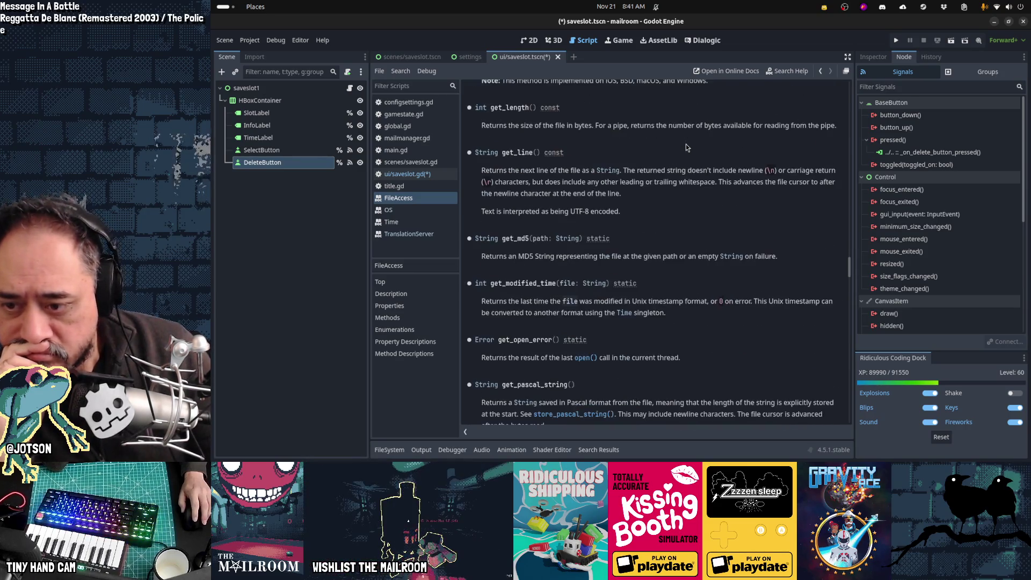
{"action": "scroll", "coordinate": [687, 147], "scroll_direction": "down", "scroll_amount": 5}
{"action": "mouse_move", "coordinate": [417, 460]}
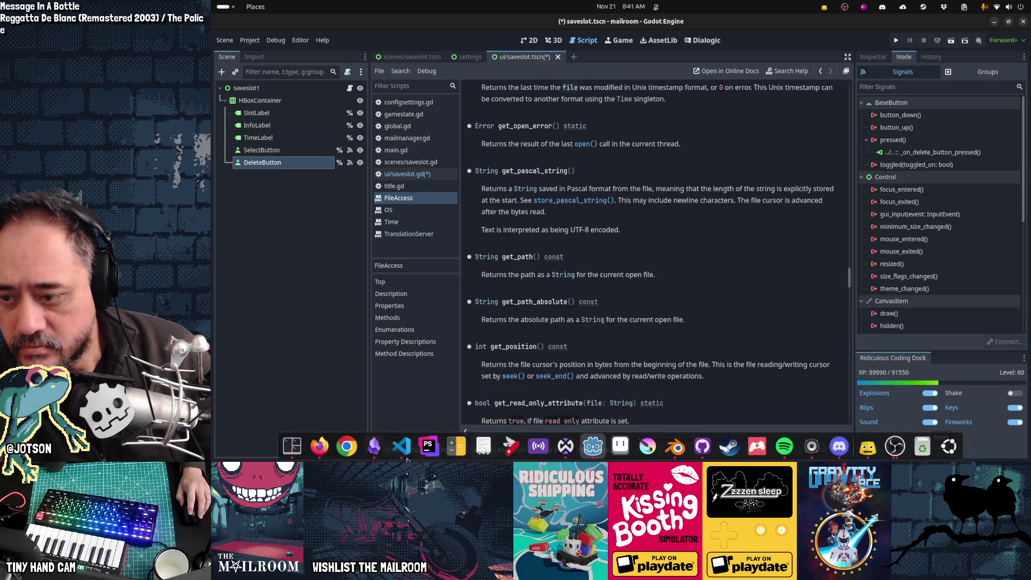
{"action": "left_click", "coordinate": [325, 453]}
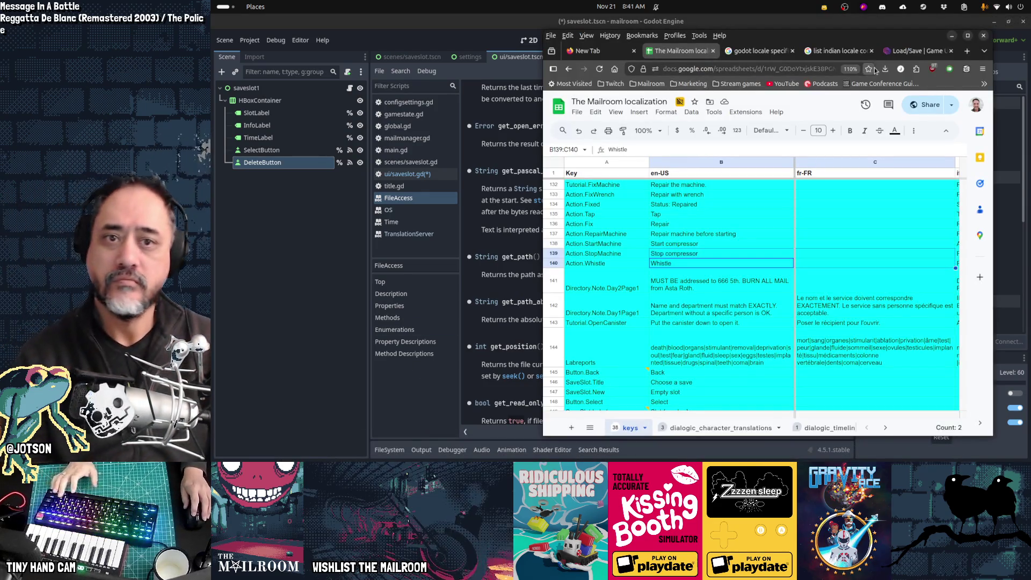
Google 'how to delete file gdscript' in a new Firefox tab
{"action": "key", "text": "ctrl+t"}
{"action": "type", "text": "how"}
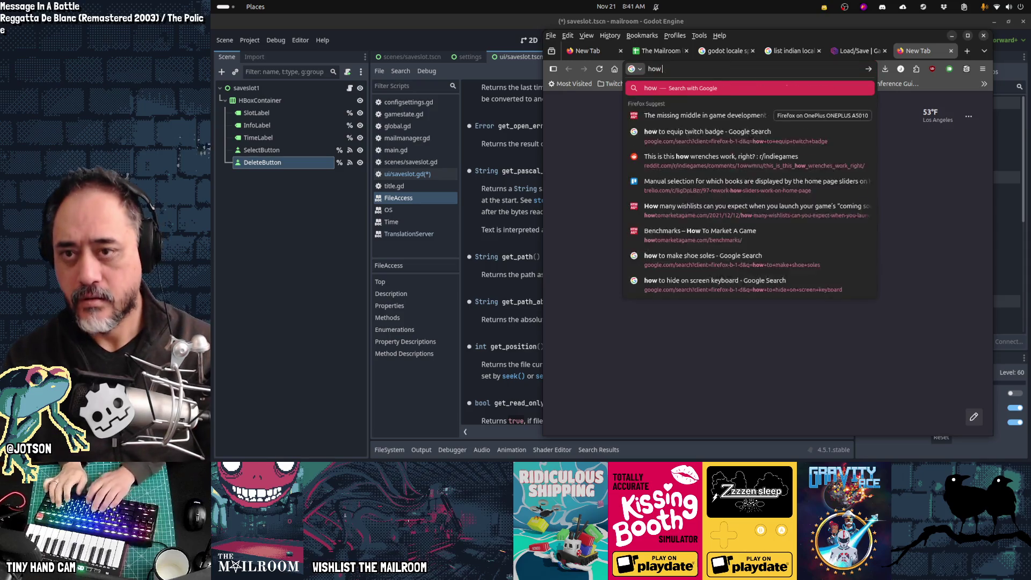
{"action": "type", "text": " to delete file gdscript"}
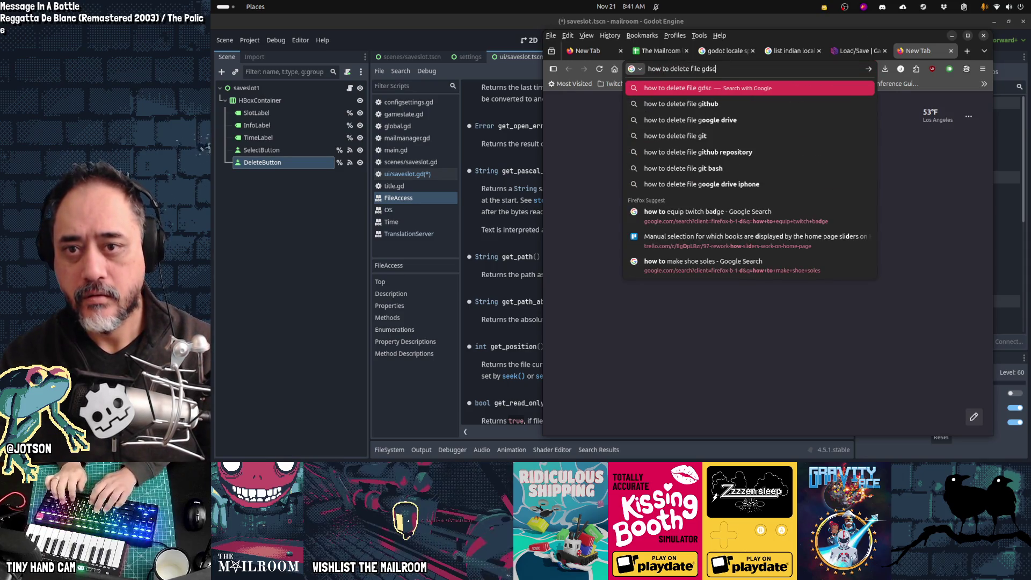
{"action": "key", "text": "Return"}
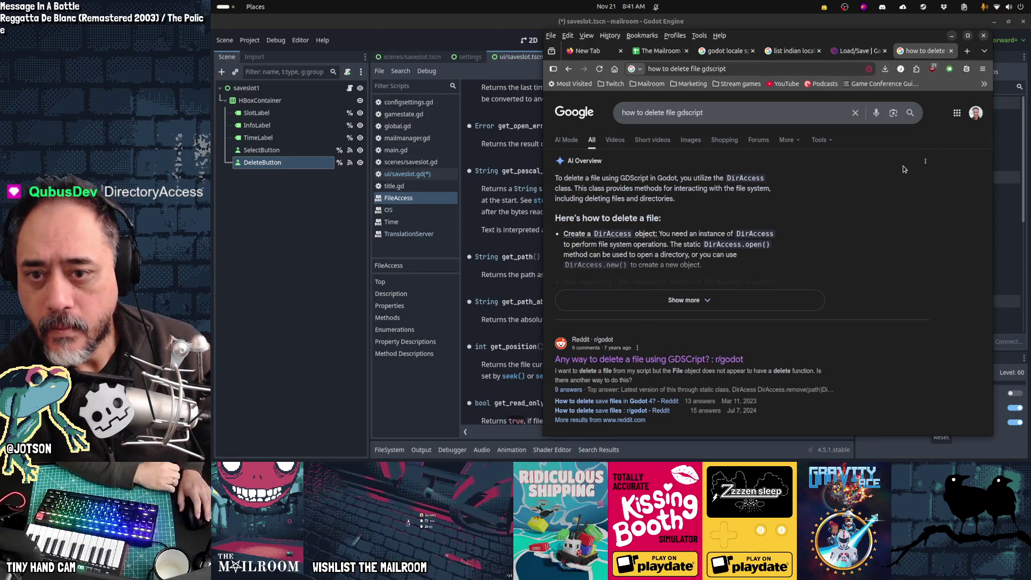
Switch back to Godot and open an empty Search Help box
{"action": "left_click", "coordinate": [493, 78]}
{"action": "left_click", "coordinate": [798, 73]}
{"action": "type", "text": "f"}
{"action": "key", "text": "BackSpace"}
Open the DirAccess class documentation and find 'delete' in it
{"action": "type", "text": "diracccess"}
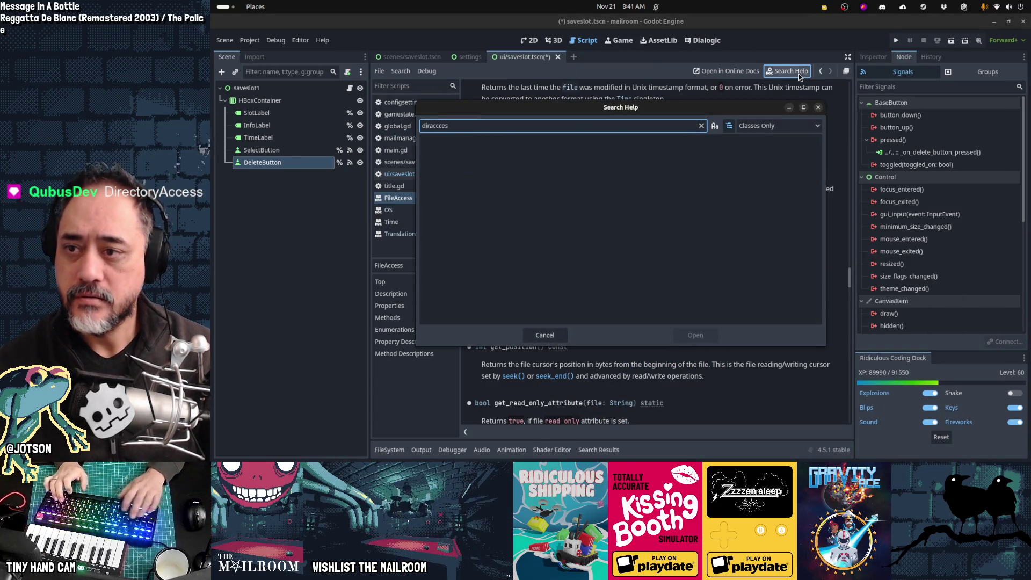
{"action": "key", "text": "BackSpace"}
{"action": "key", "text": "BackSpace"}
{"action": "key", "text": "BackSpace"}
{"action": "key", "text": "Return"}
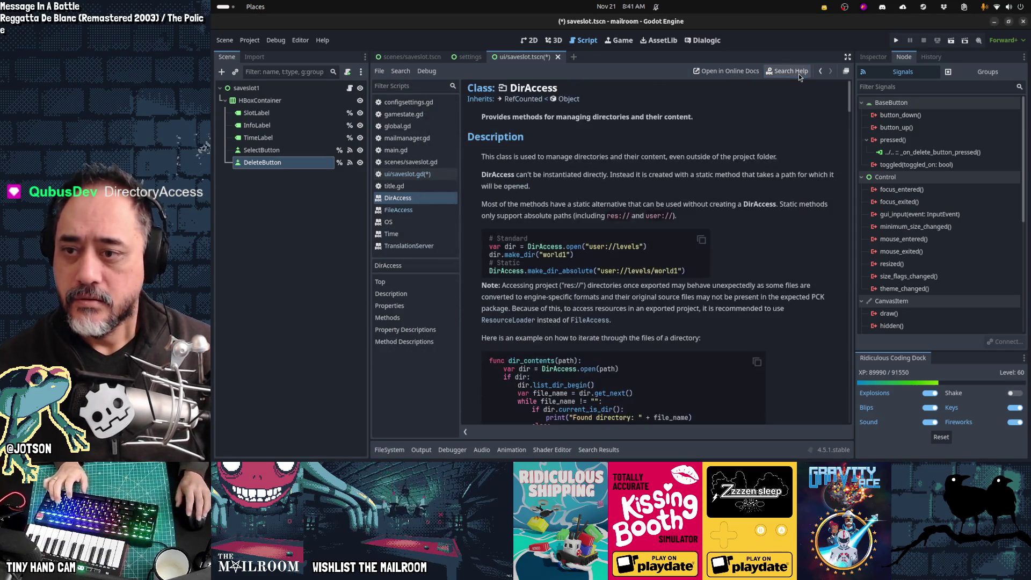
{"action": "key", "text": "ctrl+f"}
{"action": "type", "text": "delete"}
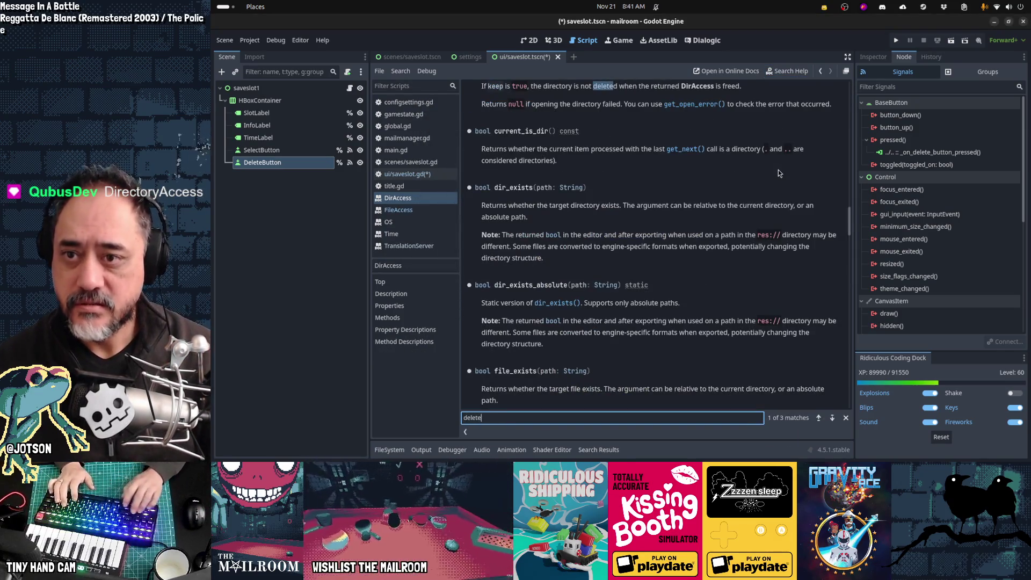
{"action": "key", "text": "Return"}
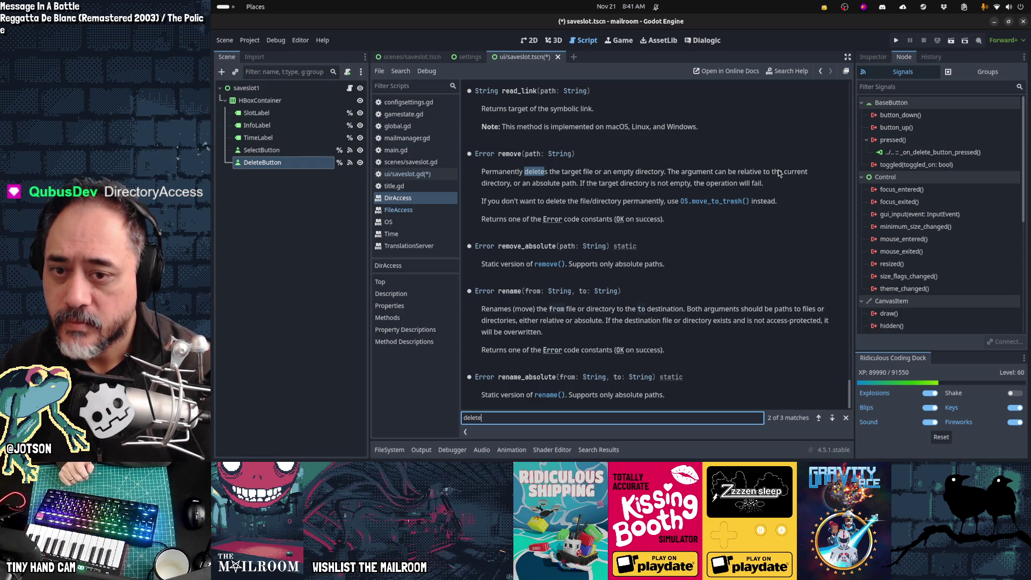
Copy OS.move_to_trash from the move_to_trash docs and paste it into line 46 of saveslot.gd
{"action": "left_click", "coordinate": [703, 201]}
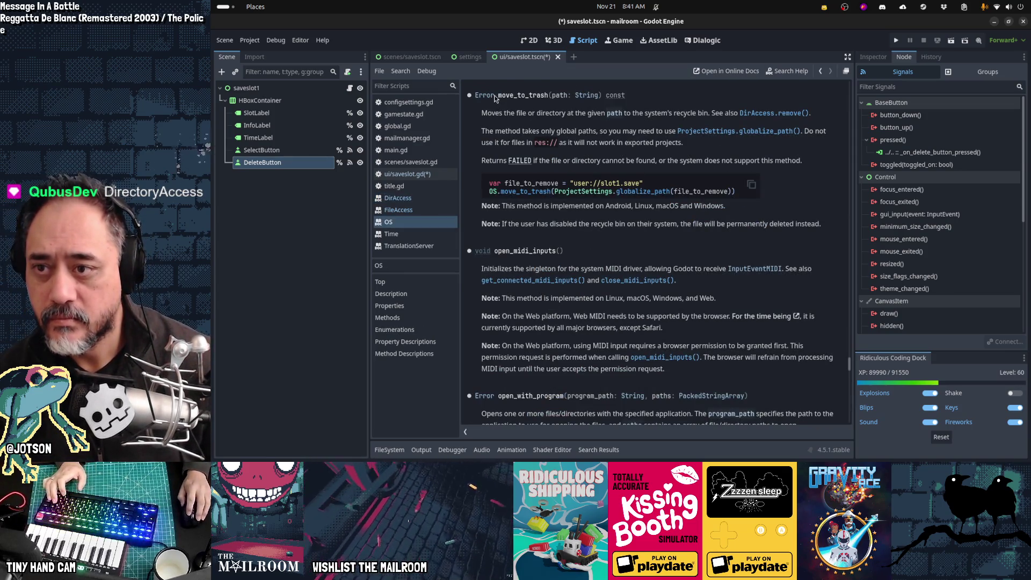
{"action": "left_click_drag", "start_coordinate": [498, 97], "coordinate": [547, 96]}
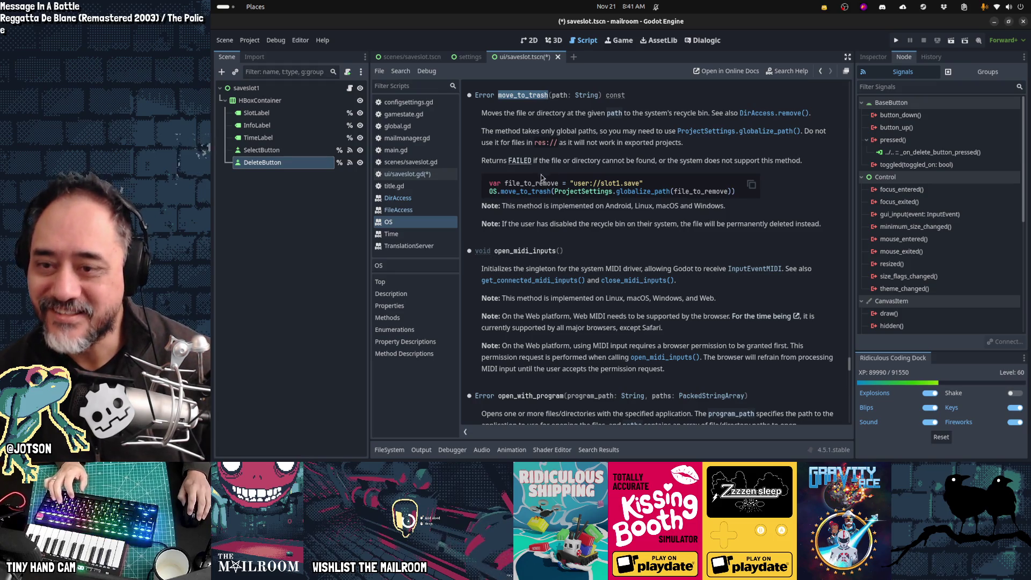
{"action": "mouse_move", "coordinate": [517, 180]}
{"action": "left_mouse_down"}
{"action": "mouse_move", "coordinate": [618, 179]}
{"action": "mouse_move", "coordinate": [660, 193]}
{"action": "left_mouse_up"}
{"action": "left_click", "coordinate": [640, 206]}
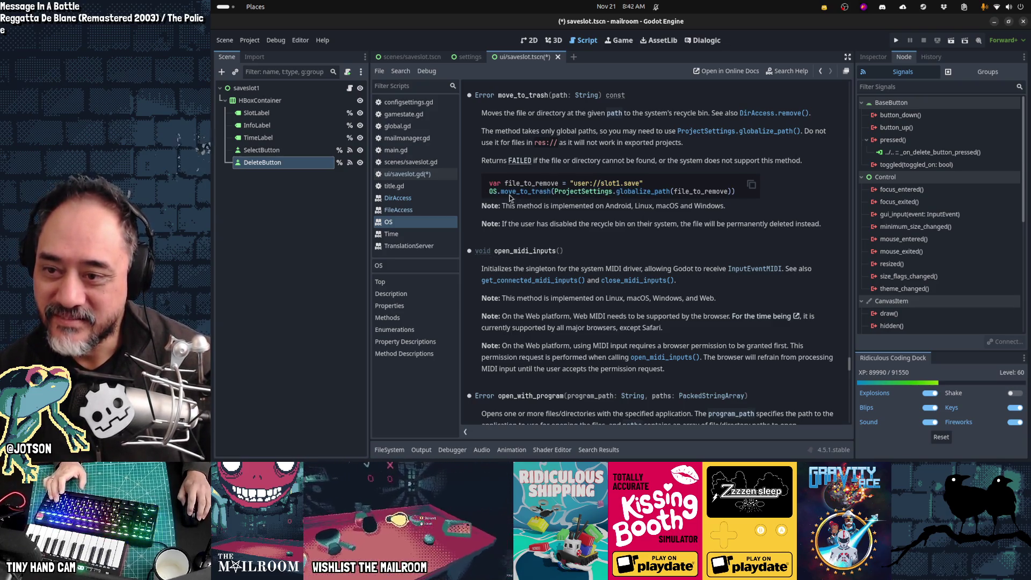
{"action": "left_click_drag", "start_coordinate": [489, 192], "coordinate": [500, 192]}
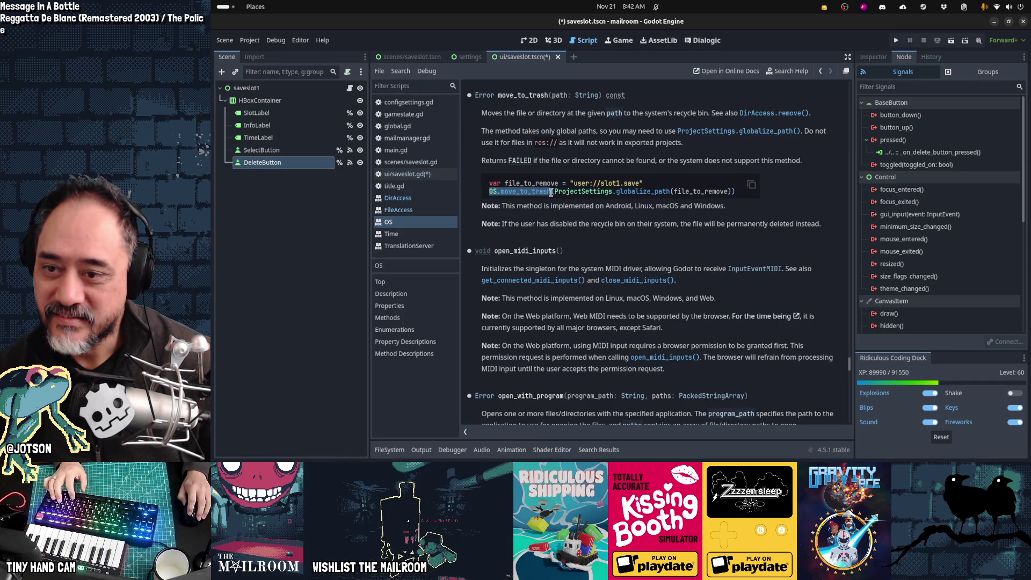
{"action": "key", "text": "alt+Tab"}
{"action": "key", "text": "alt+Tab"}
{"action": "key", "text": "alt+Left"}
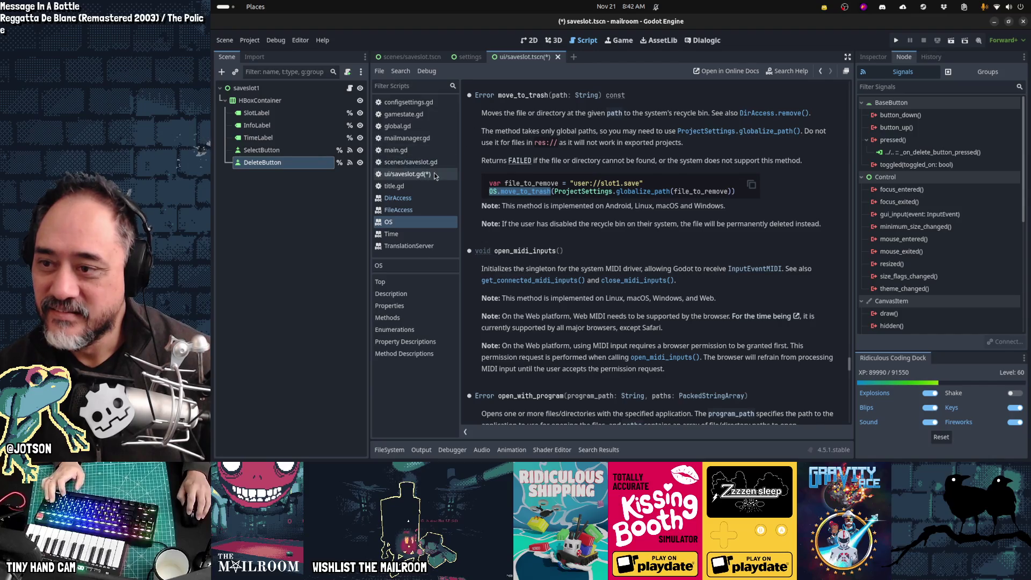
{"action": "type", "text": "OS.move_to_trash"}
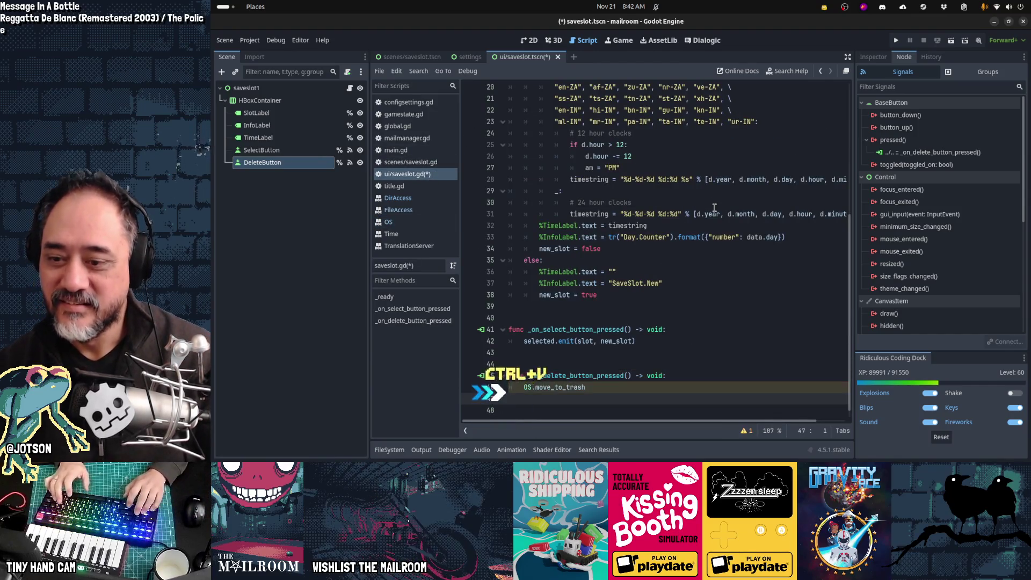
Complete line 46 as OS.move_to_trash(GameState.get_file_path(slot))
{"action": "key", "text": "BackSpace"}
{"action": "type", "text": "h("}
{"action": "type", "text": "GameState.ge"}
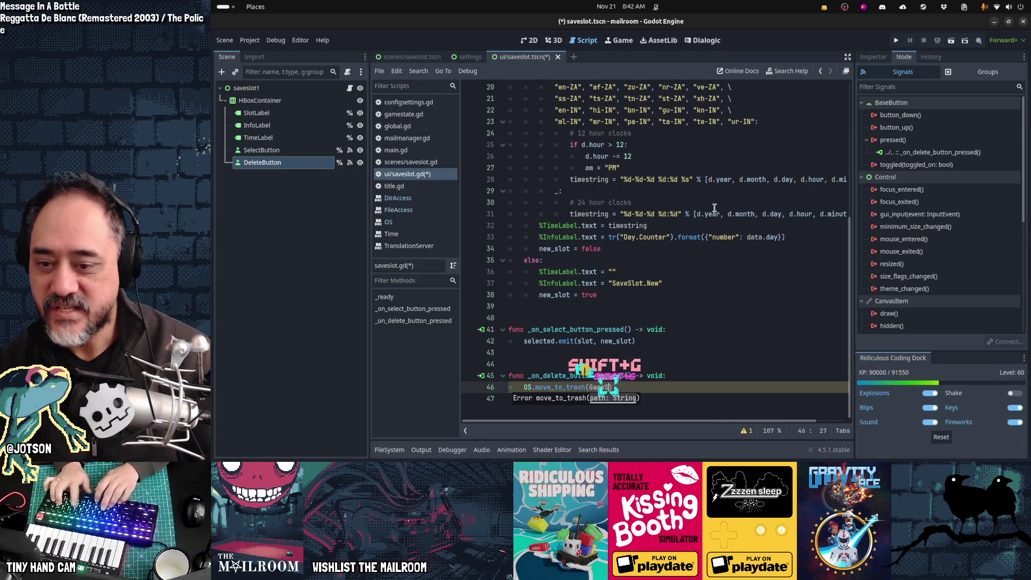
{"action": "type", "text": "t_f"}
{"action": "key", "text": "Tab"}
{"action": "type", "text": "slot"}
{"action": "key", "text": "Down"}
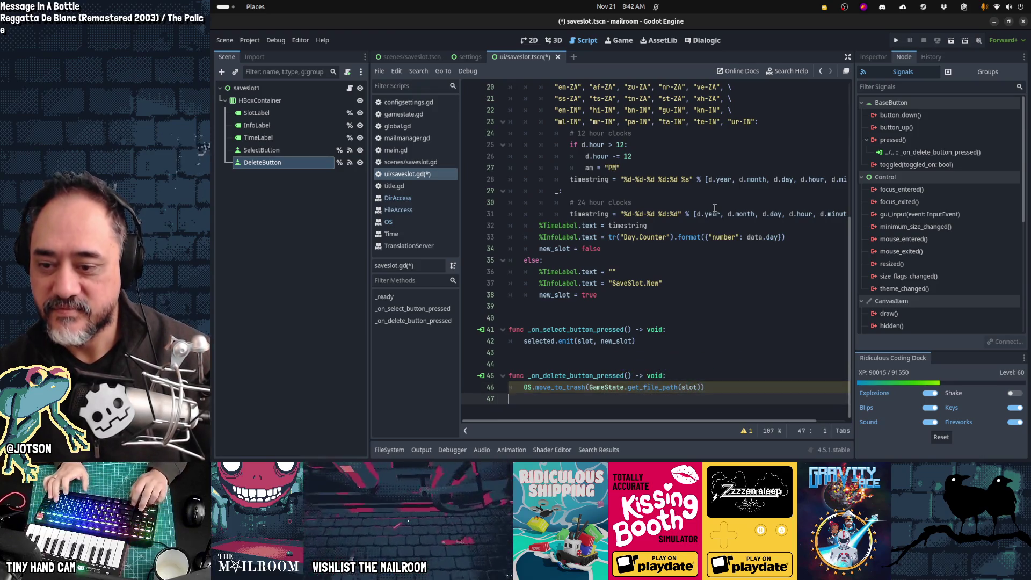
{"action": "key", "text": "Up"}
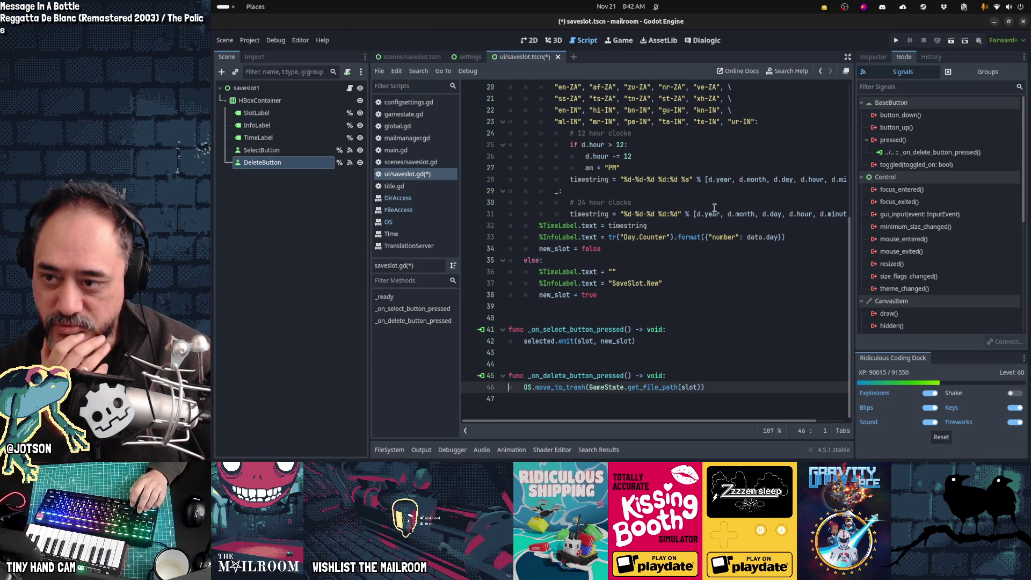
Add get_tree().reload_current_scene() on the line after the trash call
{"action": "key", "text": "End"}
{"action": "key", "text": "Return"}
{"action": "type", "text": "get_tree()."}
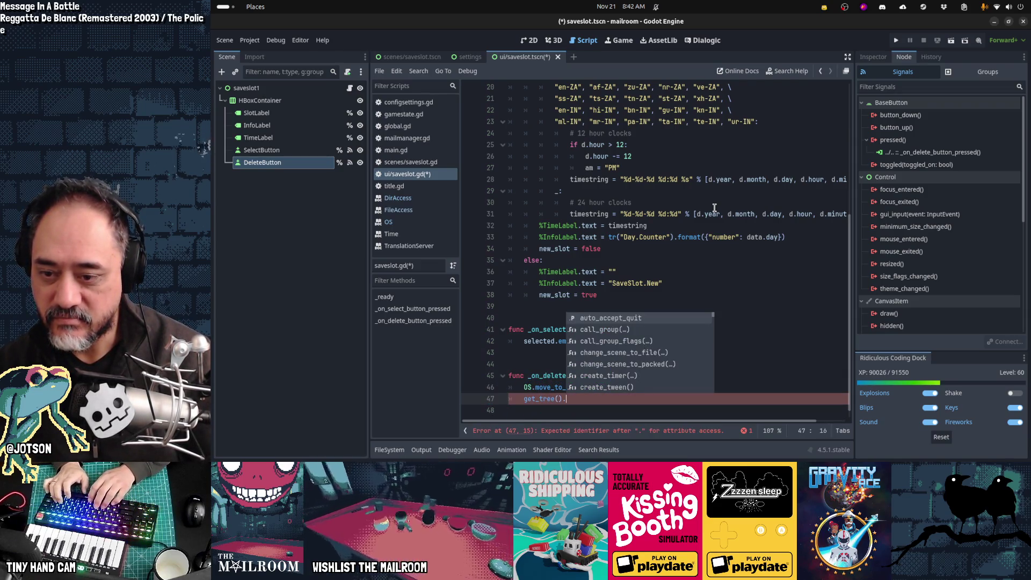
{"action": "type", "text": "current_scene."}
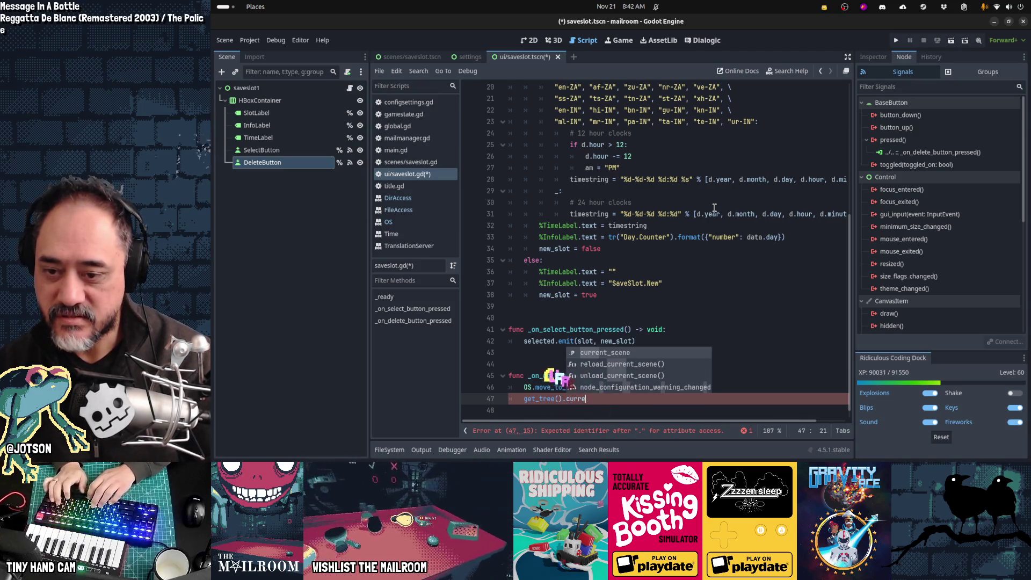
{"action": "key", "text": "Tab"}
{"action": "type", "text": "."}
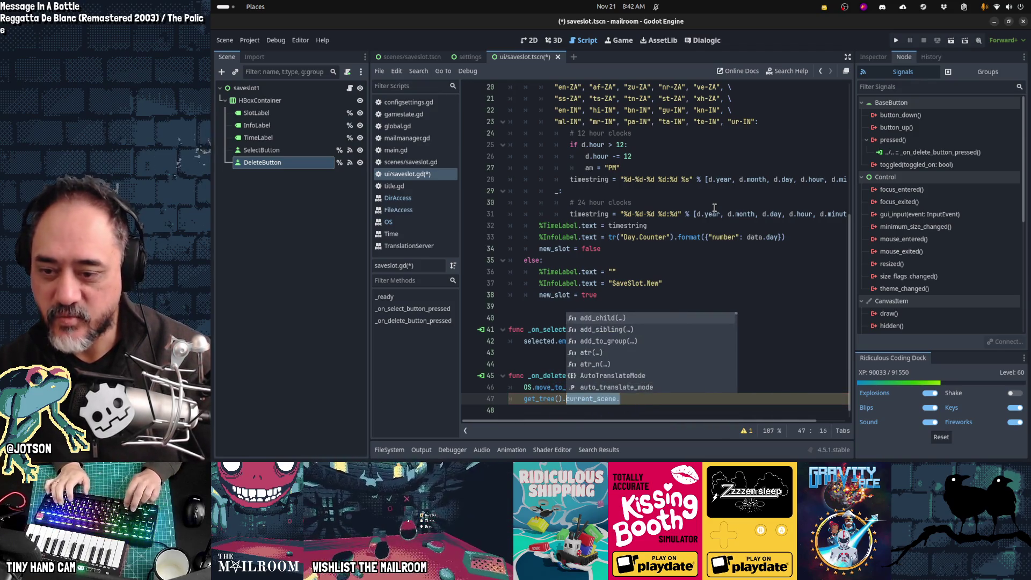
{"action": "key", "text": "BackSpace"}
{"action": "key", "text": "BackSpace"}
{"action": "key", "text": "BackSpace"}
{"action": "type", "text": "relo"}
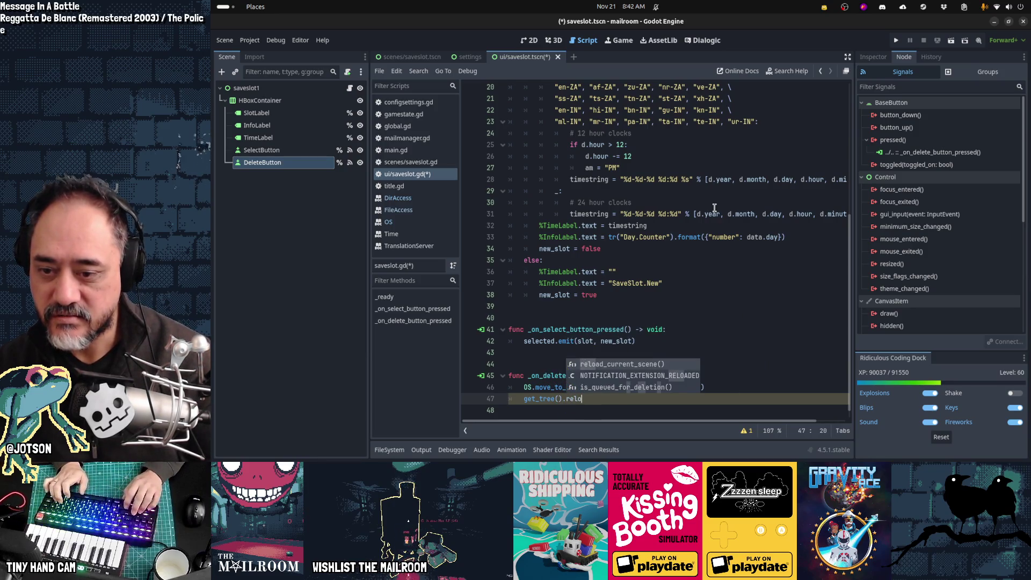
{"action": "key", "text": "Return"}
{"action": "key", "text": "Down"}
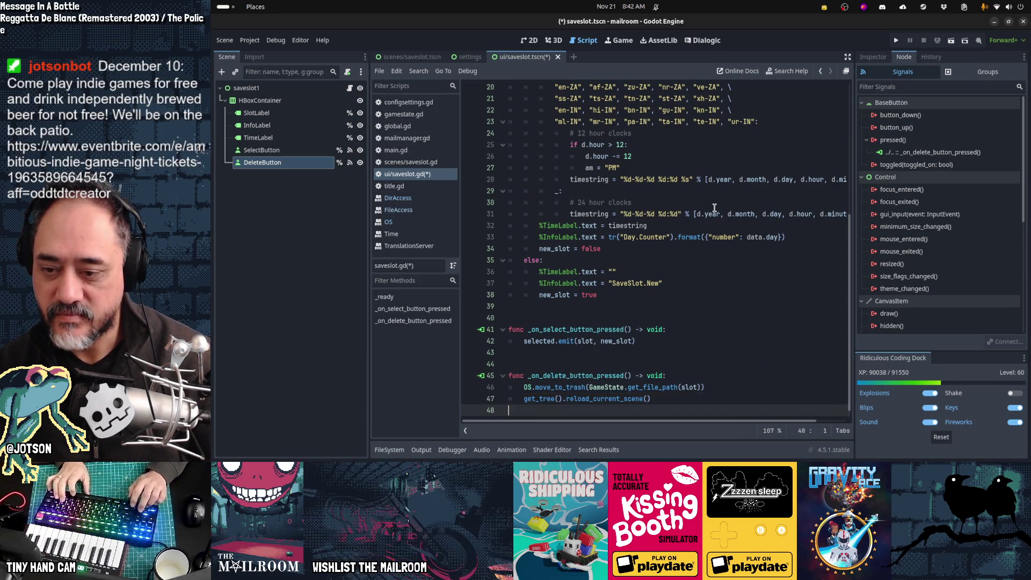
Save saveslot.gd, switch to the save-slot scene and run the game with F5
{"action": "key", "text": "ctrl+s"}
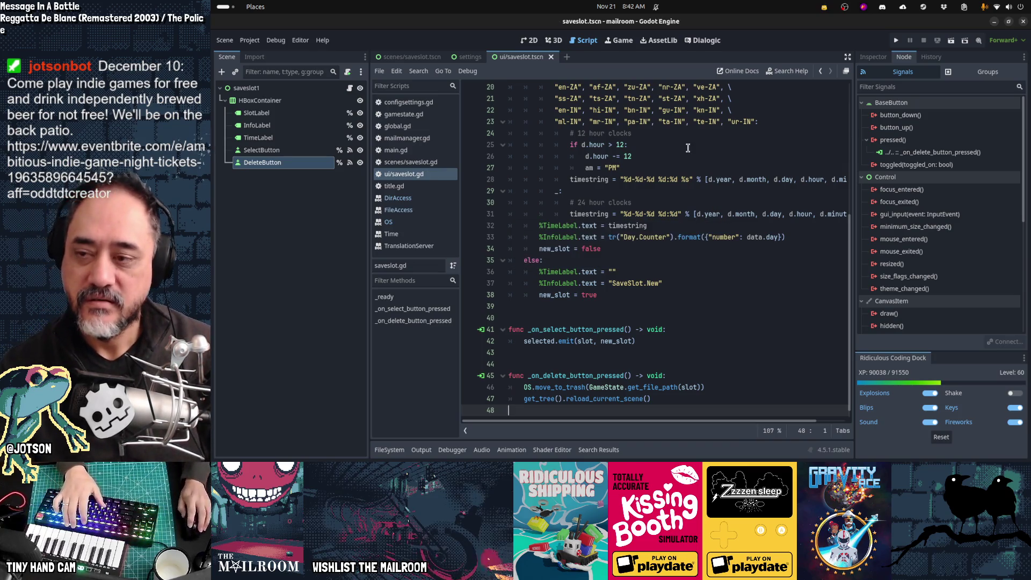
{"action": "left_click", "coordinate": [426, 57]}
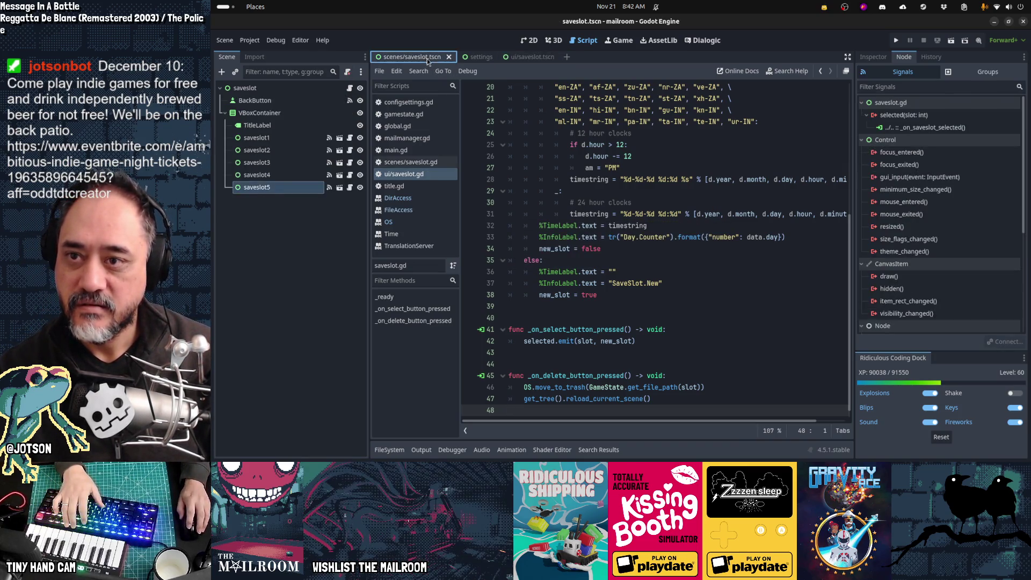
{"action": "mouse_move", "coordinate": [588, 173]}
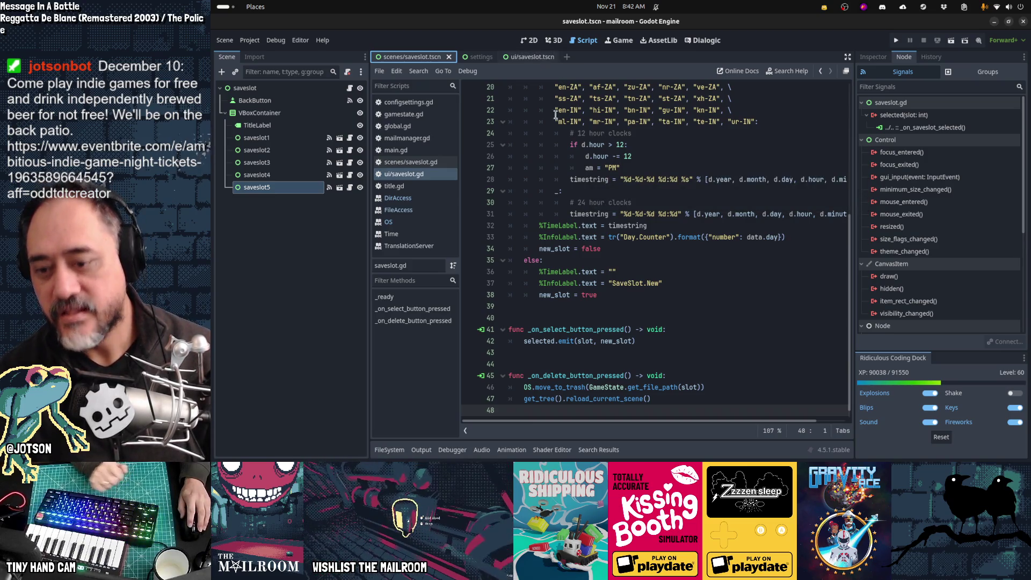
{"action": "left_click", "coordinate": [614, 259]}
{"action": "key", "text": "F5"}
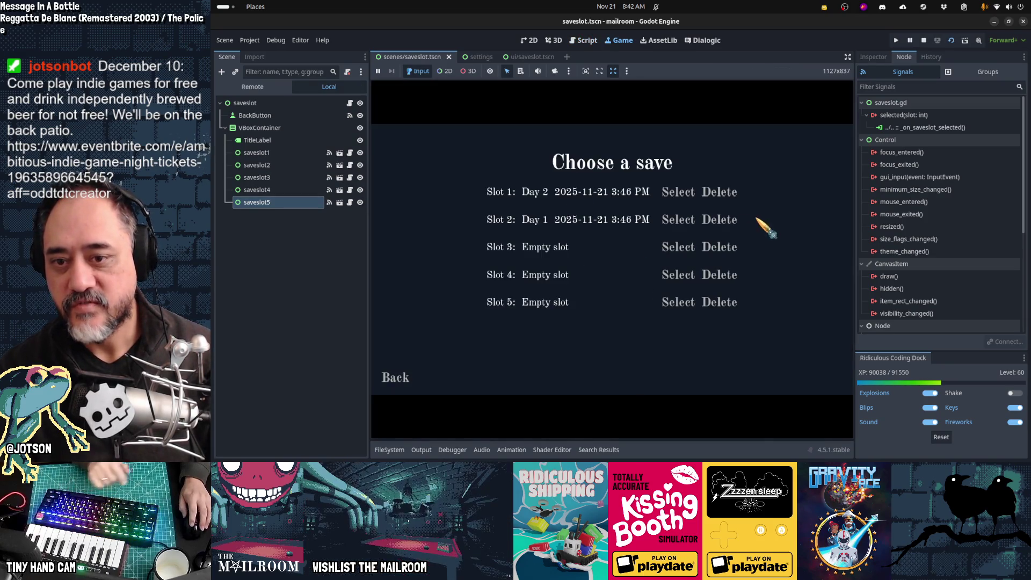
Delete the saves in Slot 2 and Slot 1, try Slot 5, then return to the script editor
{"action": "left_click", "coordinate": [725, 221]}
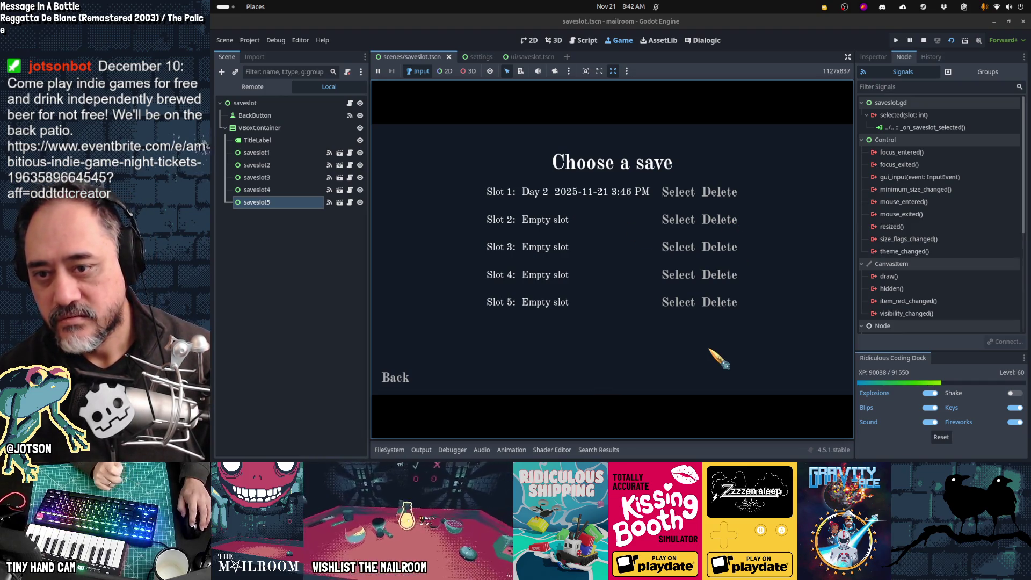
{"action": "left_click", "coordinate": [718, 196]}
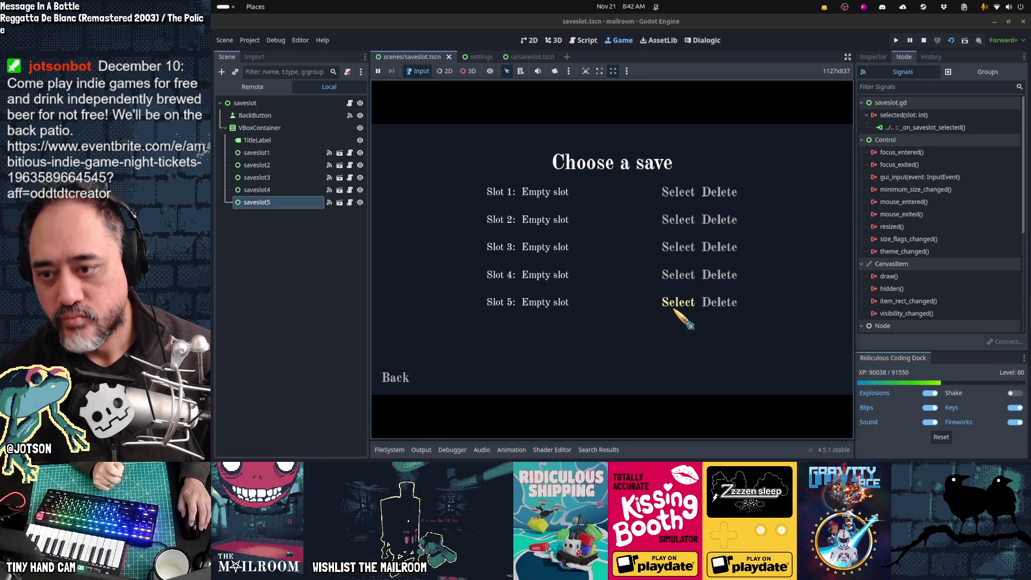
{"action": "left_click", "coordinate": [403, 375]}
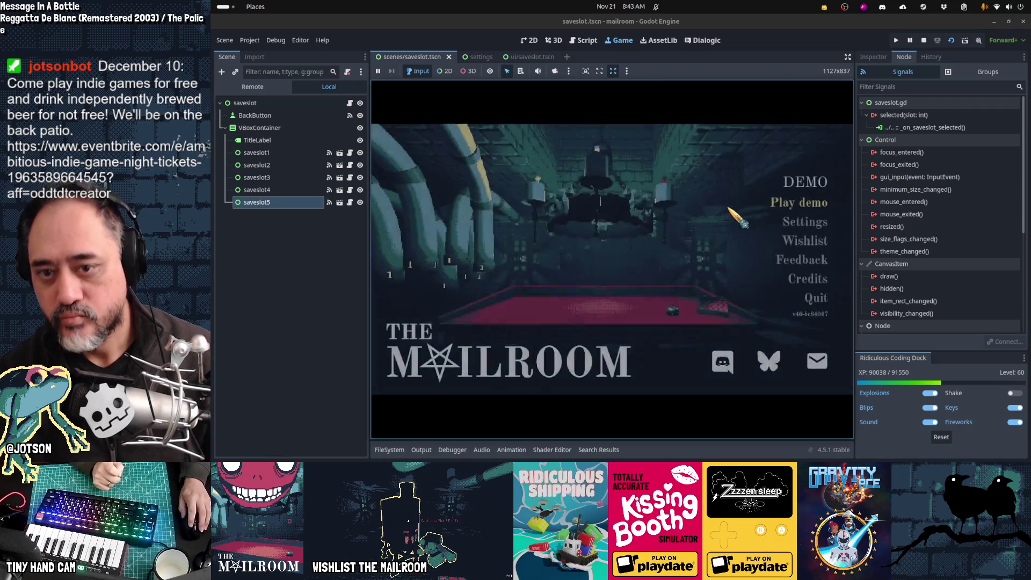
{"action": "left_click", "coordinate": [732, 199]}
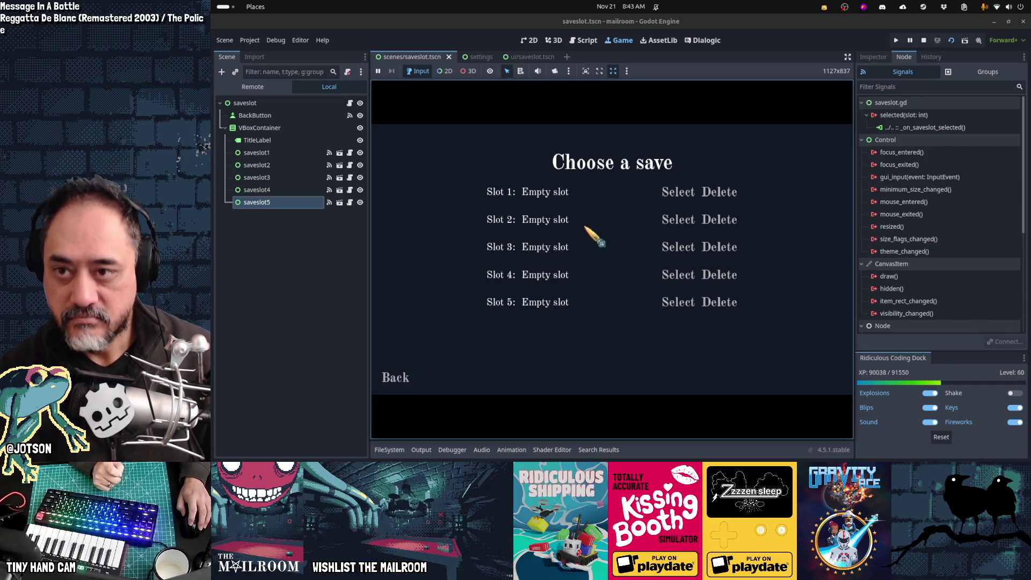
{"action": "left_click", "coordinate": [586, 45]}
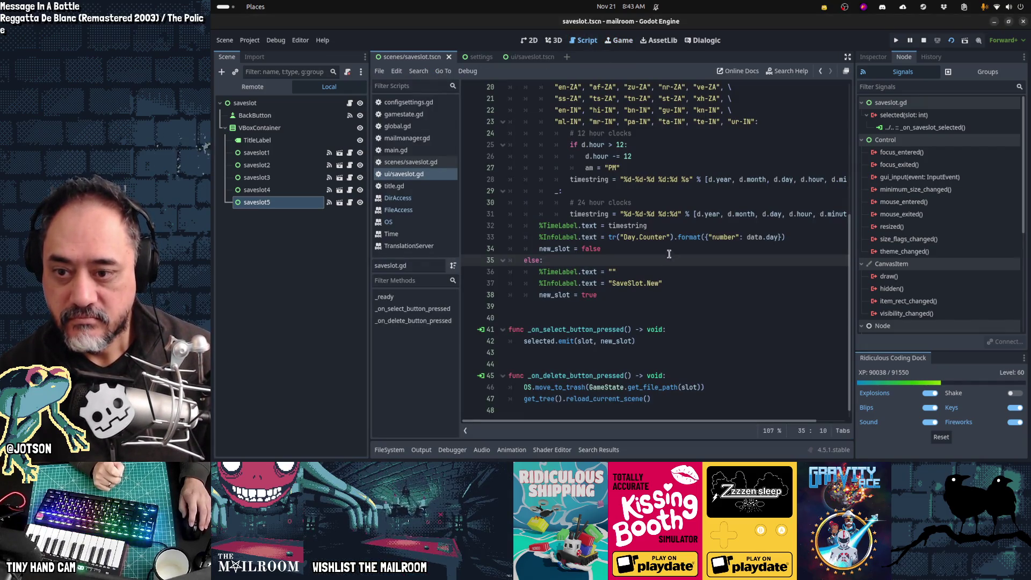
Add %DeleteButton.hide() to the empty-slot branch and %DeleteButton.show() to the used-slot branch
{"action": "left_click", "coordinate": [783, 286]}
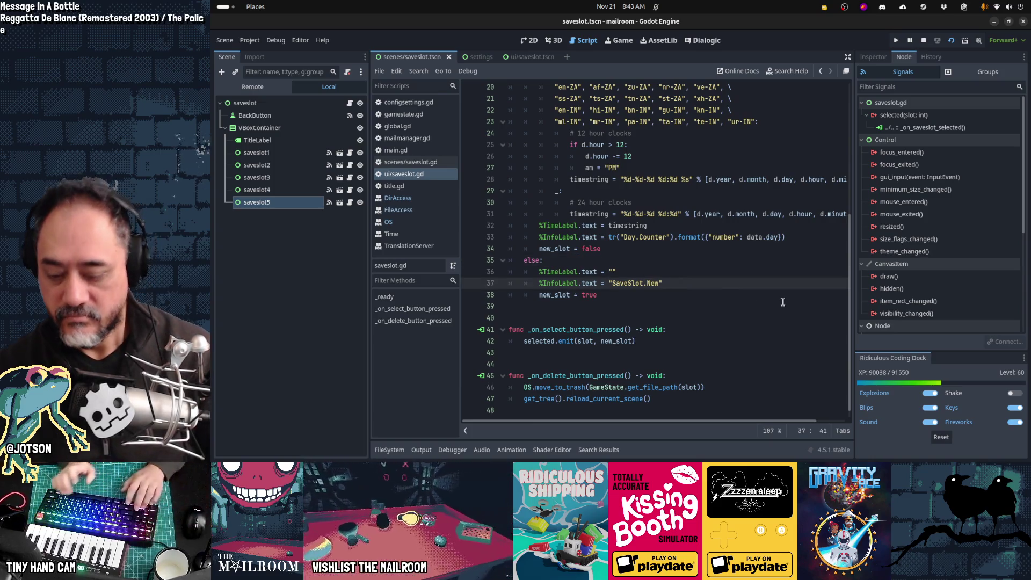
{"action": "key", "text": "Return"}
{"action": "type", "text": "%DeleteButton.hide"}
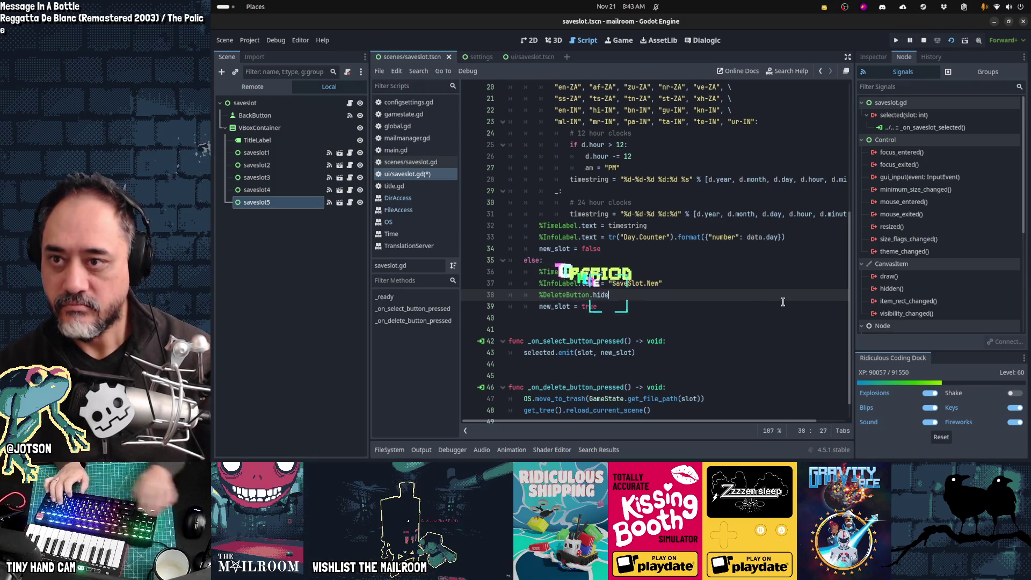
{"action": "key", "text": "Escape"}
{"action": "type", "text": "("}
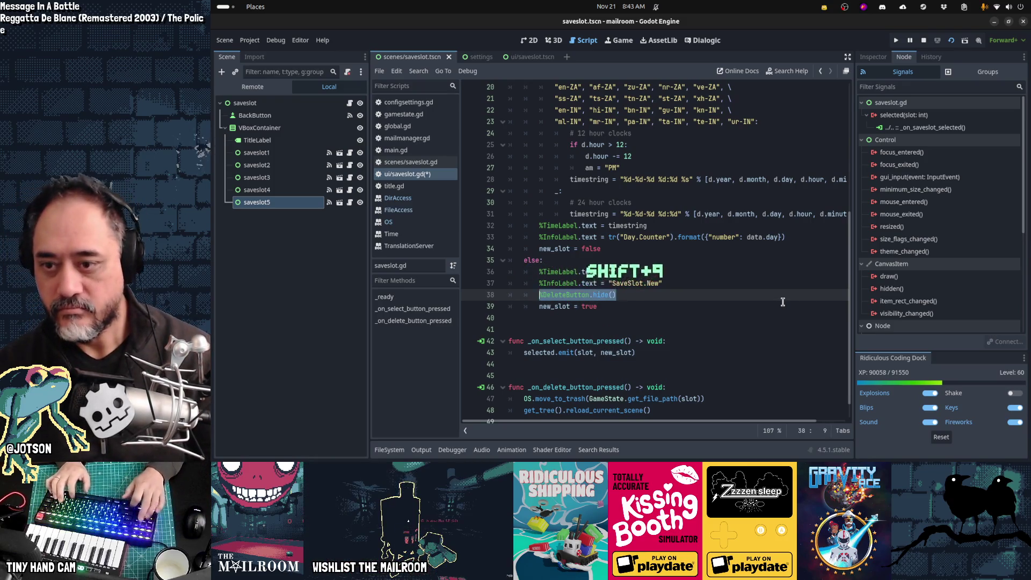
{"action": "key", "text": "Up"}
{"action": "key", "text": "Up"}
{"action": "key", "text": "Up"}
{"action": "key", "text": "End"}
{"action": "key", "text": "Return"}
{"action": "type", "text": "%DeleteButton.hide()"}
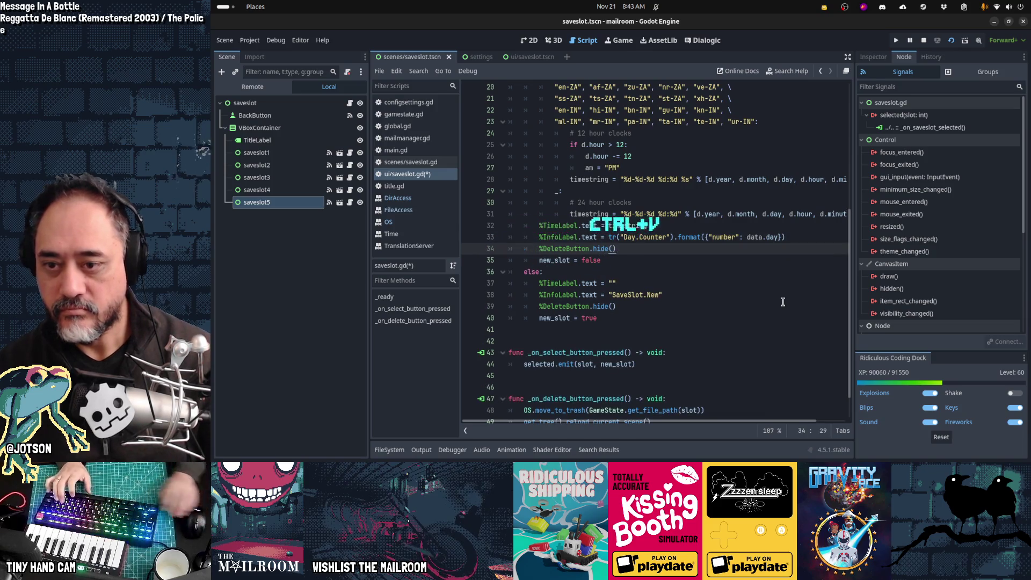
{"action": "type", "text": "how"}
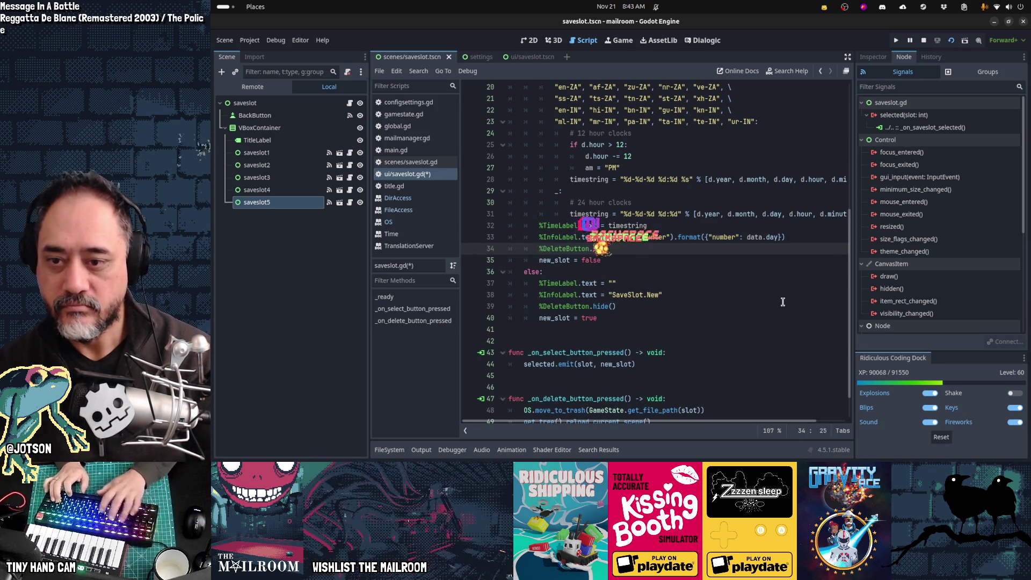
Save the script and run the project with F5
{"action": "left_click", "coordinate": [535, 58]}
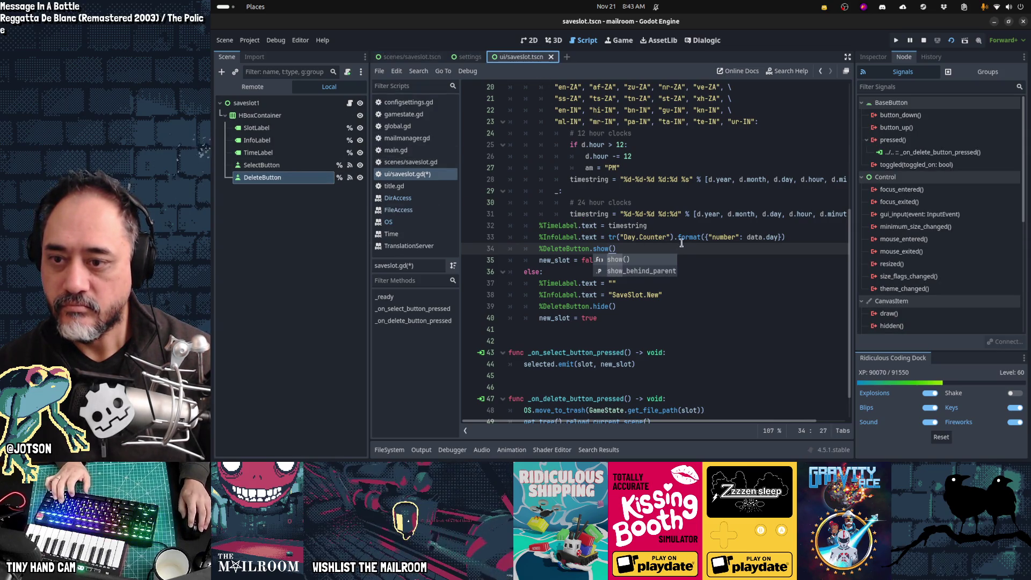
{"action": "left_click", "coordinate": [688, 247]}
{"action": "key", "text": "ctrl+s"}
{"action": "key", "text": "F5"}
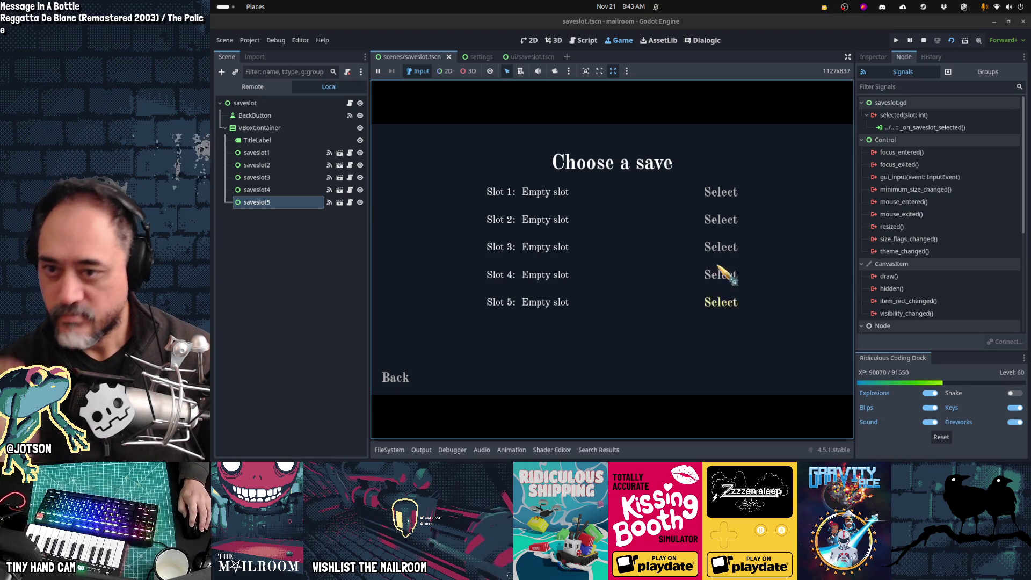
Start a new game in Slot 1, quit to the main menu and relaunch the demo
{"action": "left_click", "coordinate": [717, 192]}
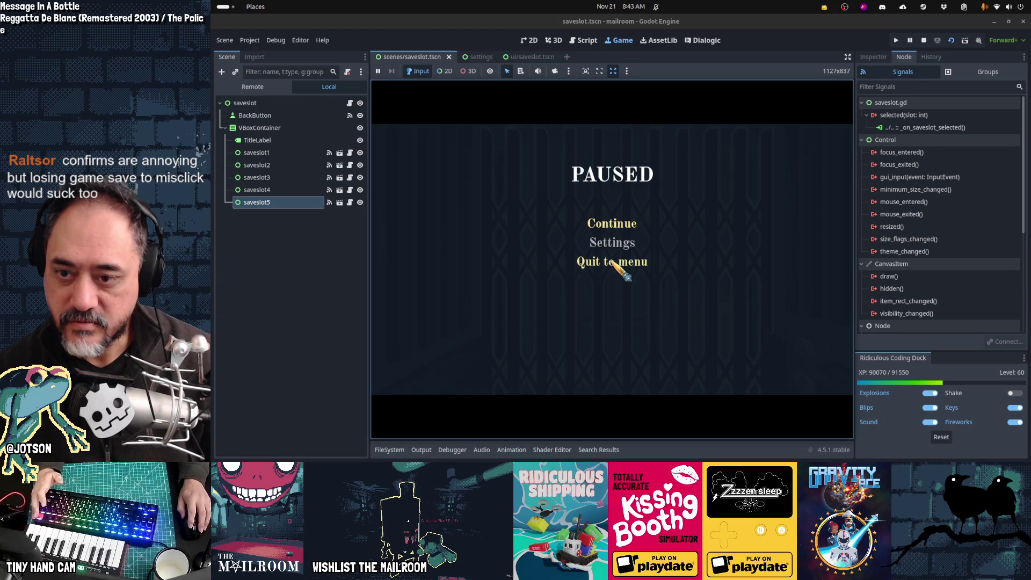
{"action": "left_click", "coordinate": [616, 263]}
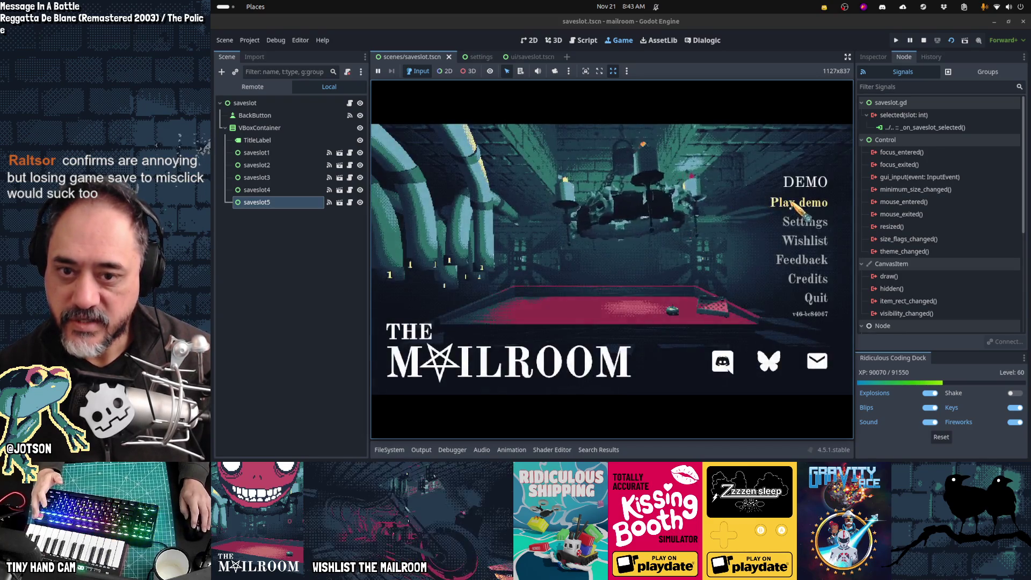
{"action": "left_click", "coordinate": [793, 204]}
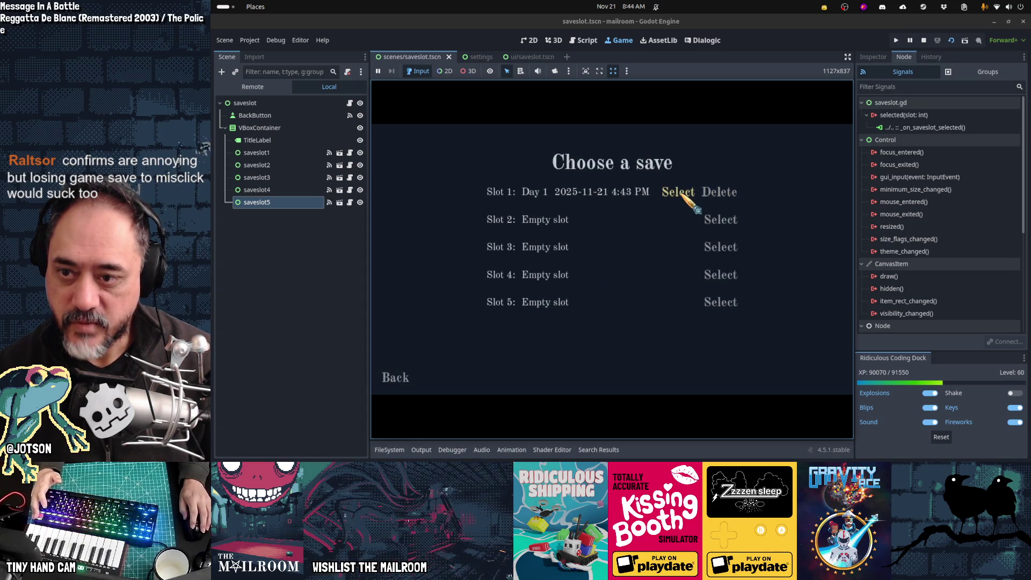
Start a new game in Slot 3, advance its dialogue, quit to the menu and exit the game
{"action": "left_click", "coordinate": [720, 248]}
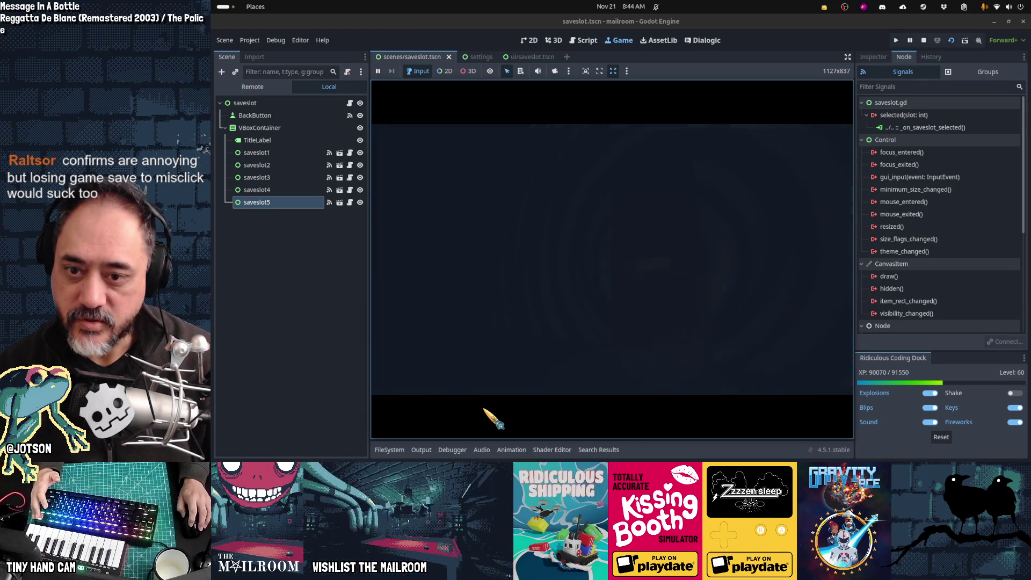
{"action": "key", "text": "Escape"}
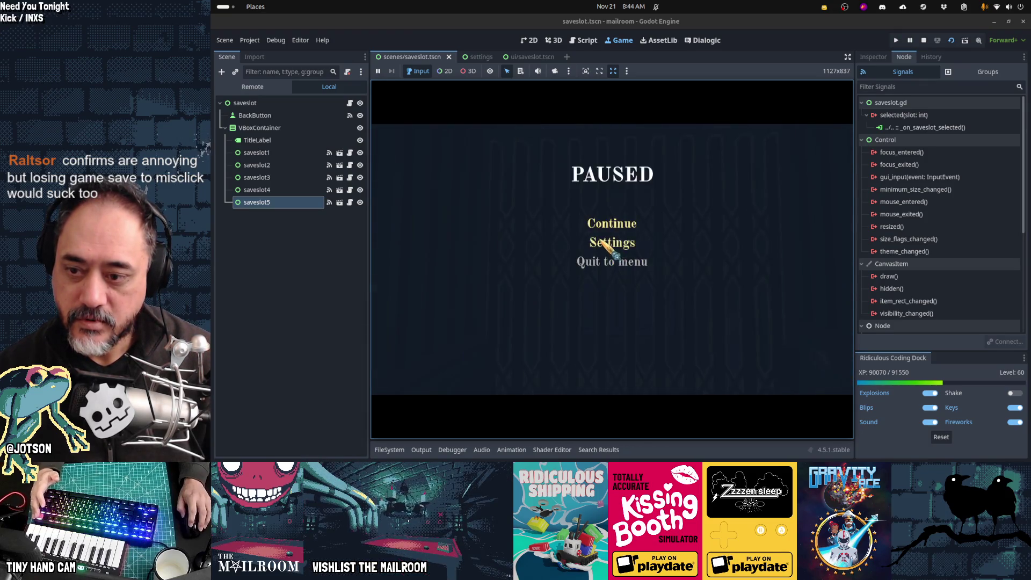
{"action": "left_click", "coordinate": [604, 266]}
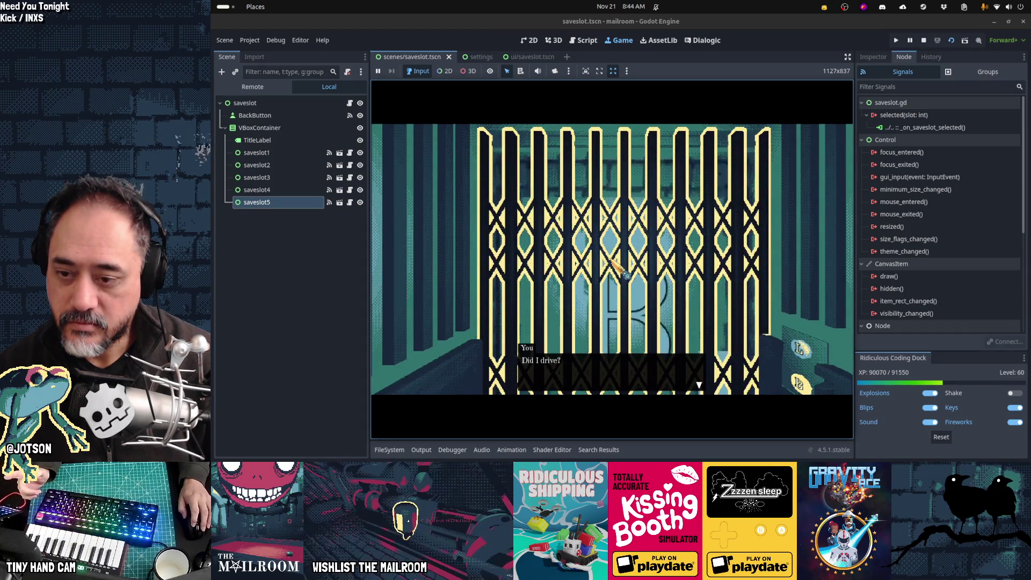
{"action": "key", "text": "space"}
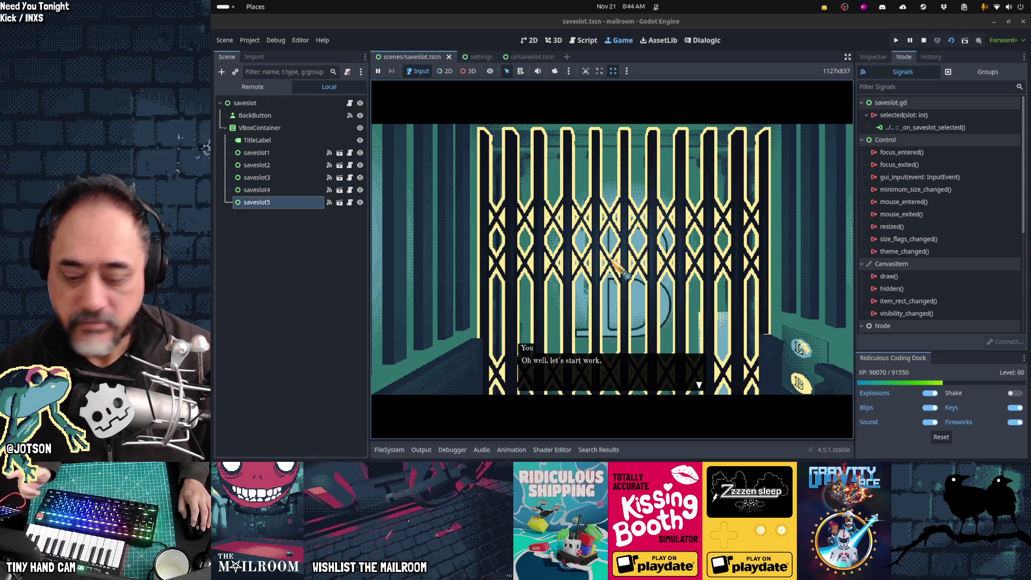
{"action": "key", "text": "Escape"}
{"action": "left_click", "coordinate": [612, 261]}
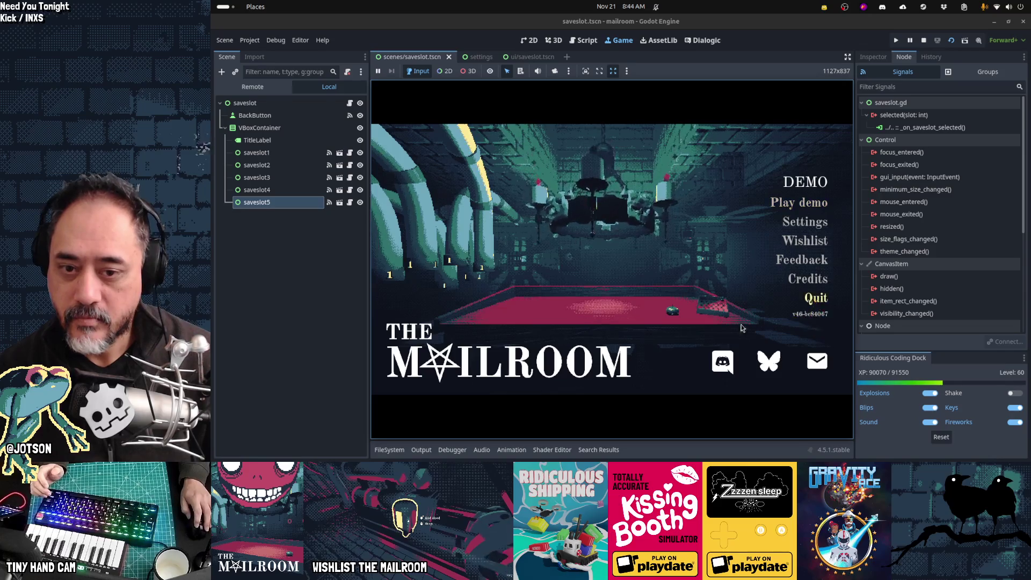
{"action": "left_click", "coordinate": [816, 297]}
Bring Visual Studio Code forward and switch to the saveslot_99.tres file
{"action": "mouse_move", "coordinate": [632, 460]}
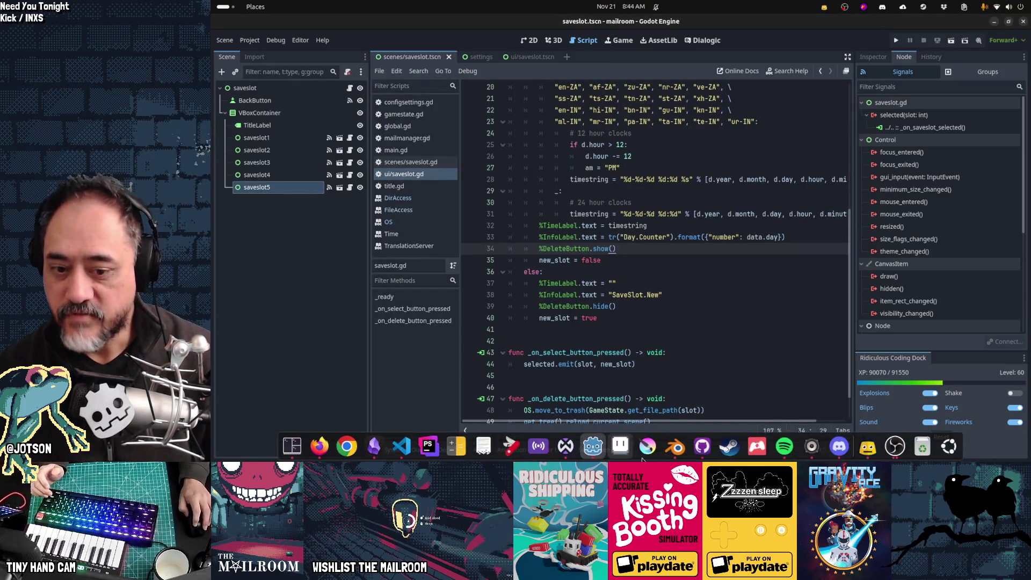
{"action": "left_click", "coordinate": [407, 454]}
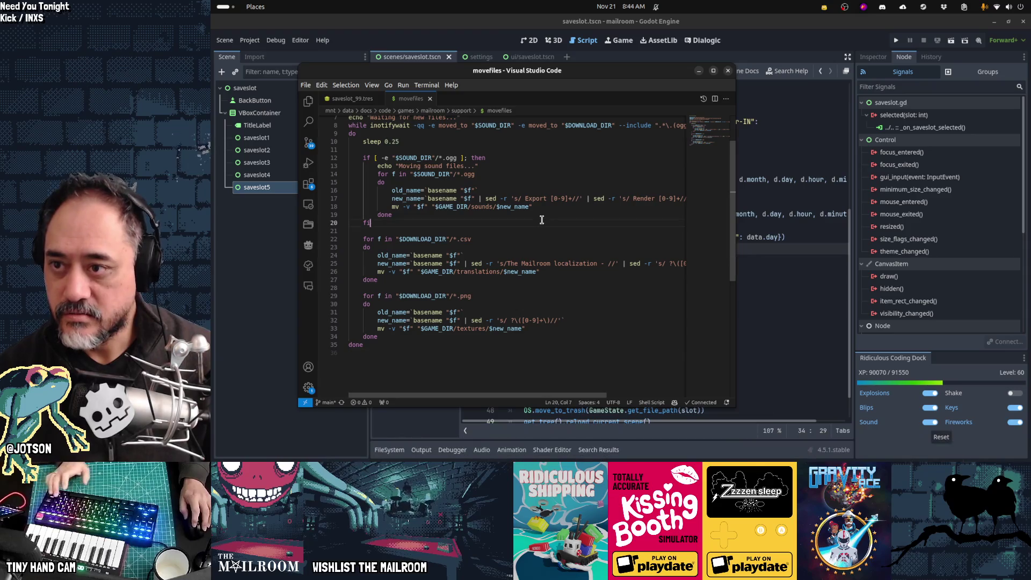
{"action": "key", "text": "ctrl+r"}
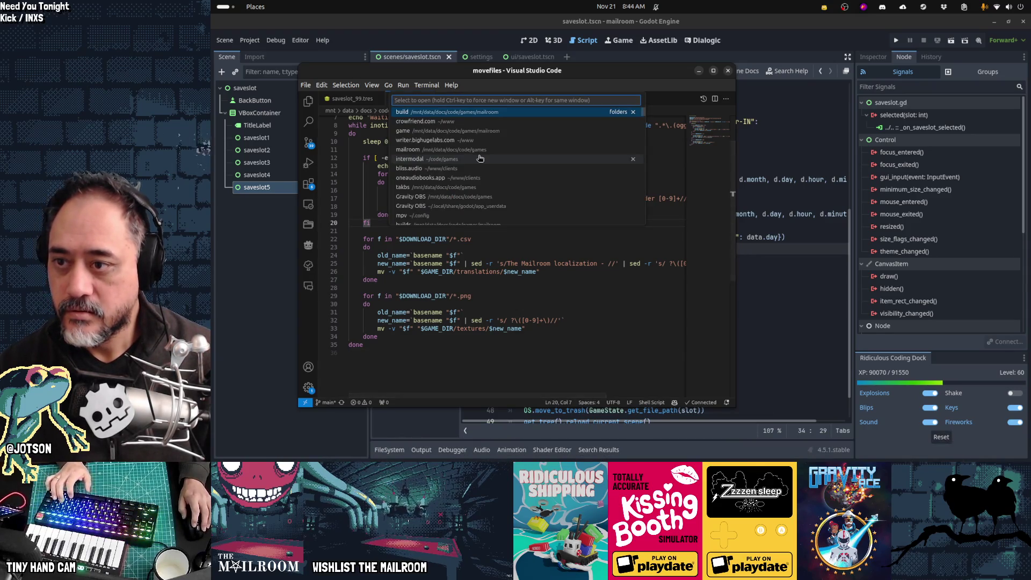
{"action": "key", "text": "Escape"}
{"action": "left_click", "coordinate": [352, 99]}
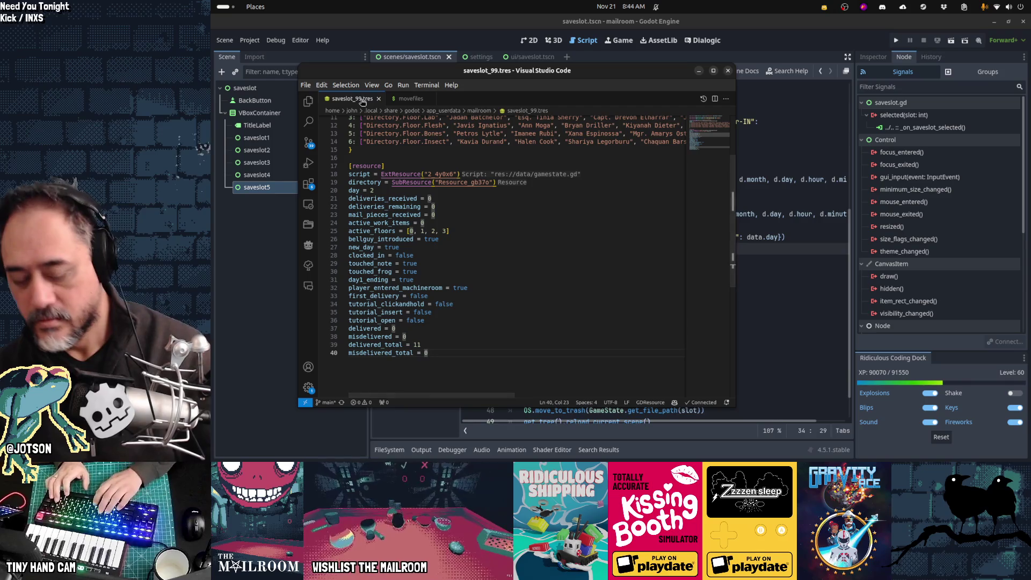
Open saveslot_3.tres, change day = 1 to day = 2, and rerun the game from Godot
{"action": "key", "text": "ctrl+o"}
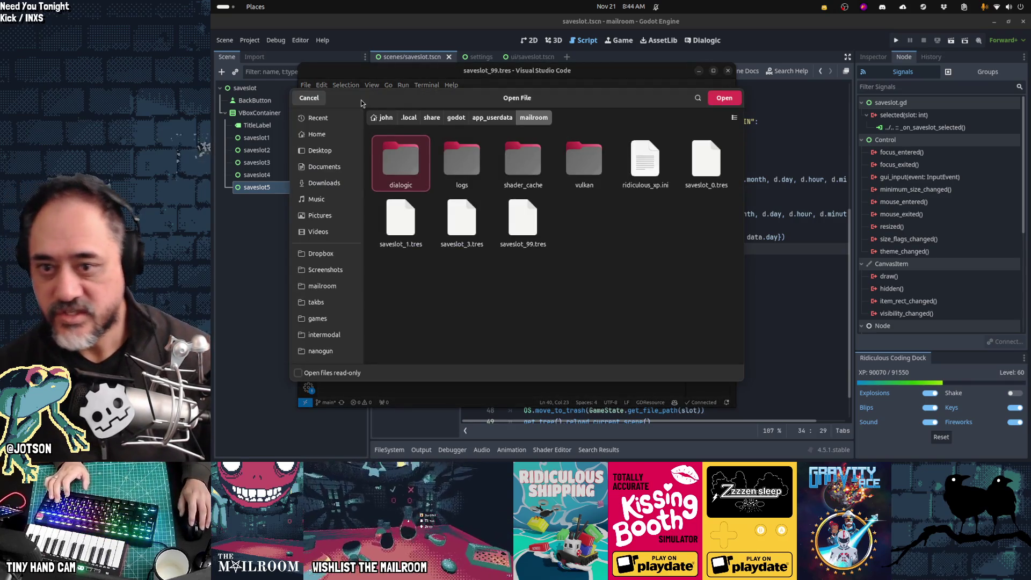
{"action": "double_click", "coordinate": [447, 223]}
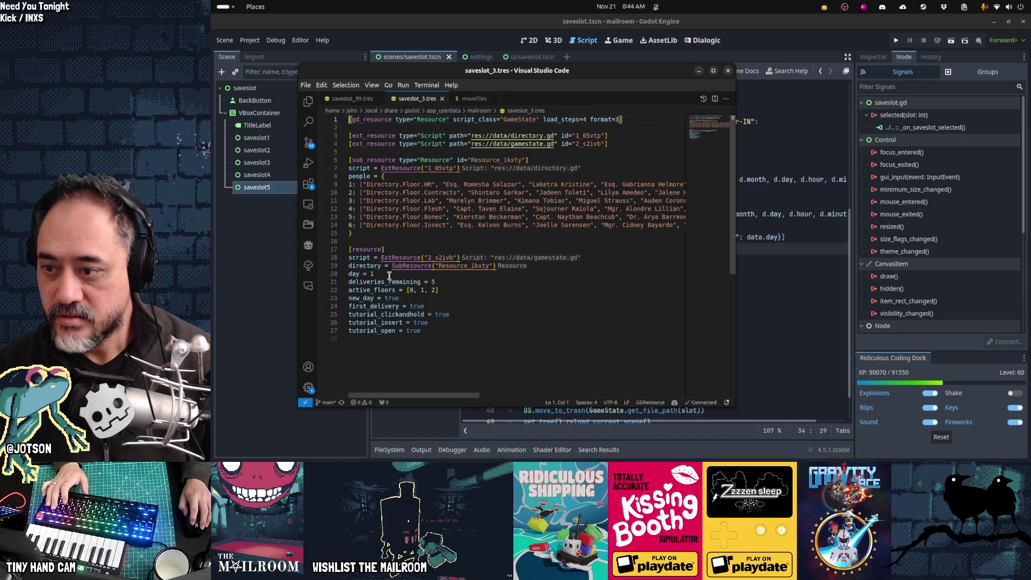
{"action": "key", "text": "BackSpace"}
{"action": "type", "text": "2"}
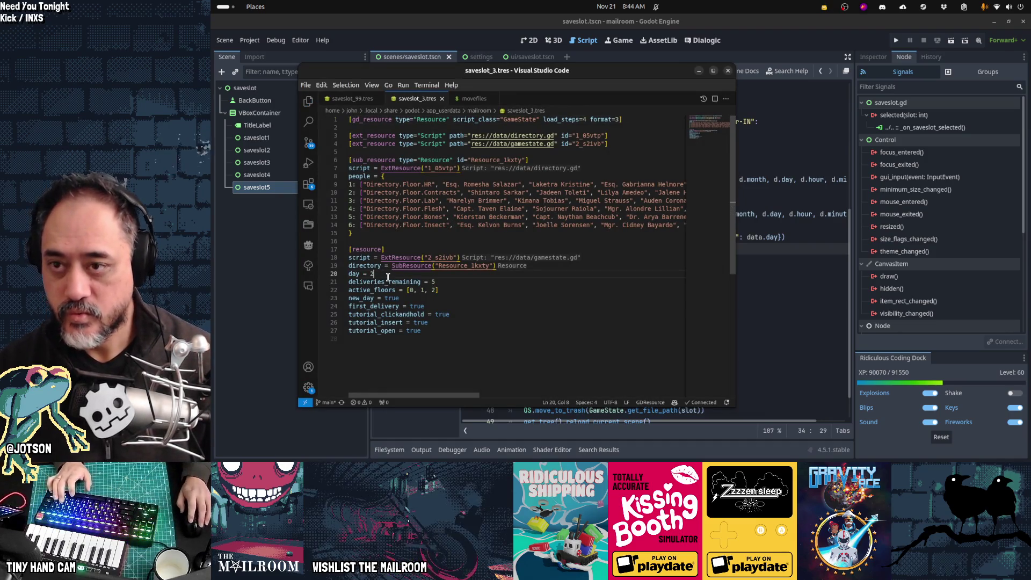
{"action": "left_click", "coordinate": [626, 56]}
{"action": "key", "text": "F5"}
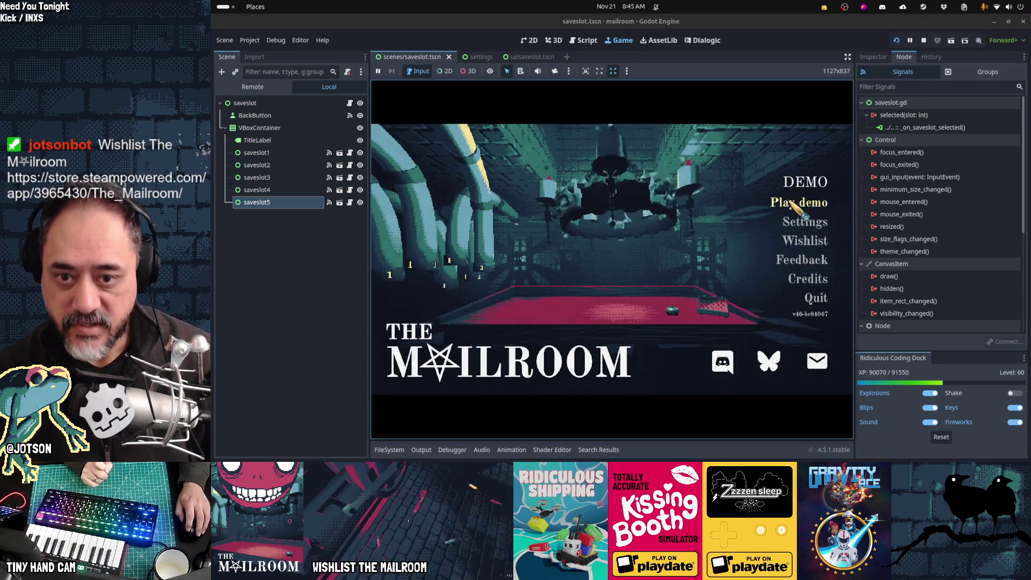
Load the Day 2 save from Slot 3, get past the dialogue, and go through the gate
{"action": "left_click", "coordinate": [796, 202]}
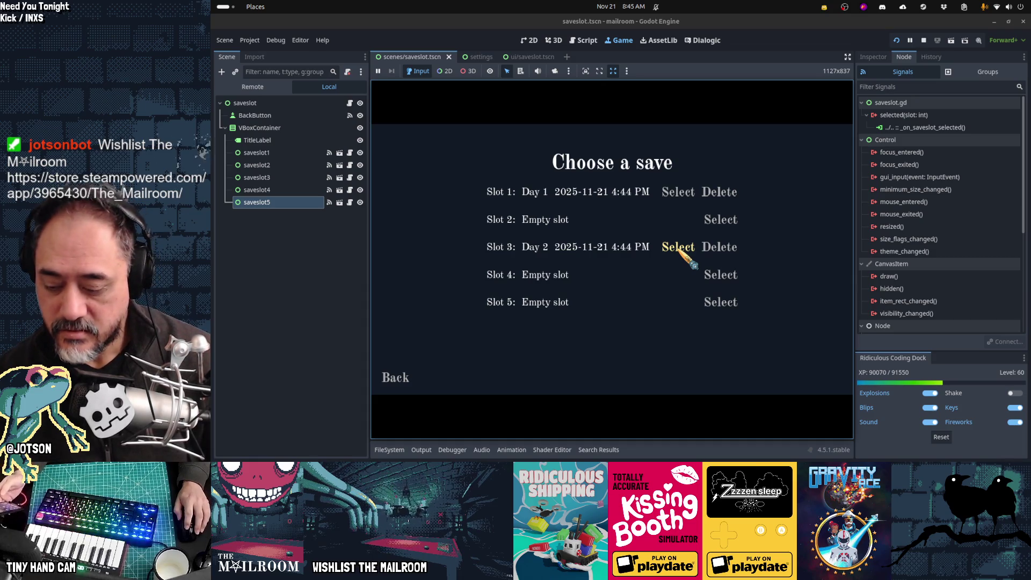
{"action": "left_click", "coordinate": [678, 249]}
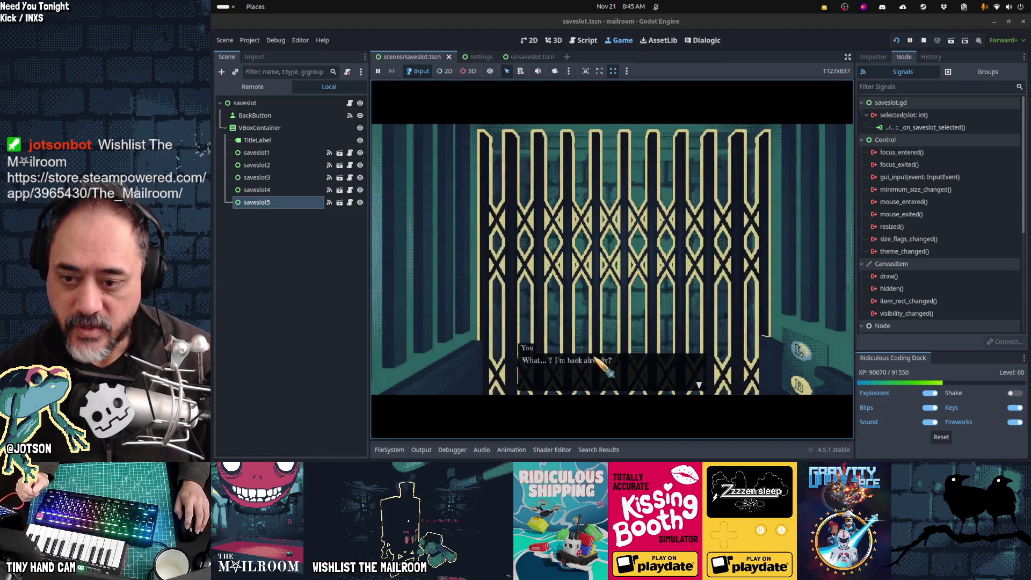
{"action": "left_click", "coordinate": [624, 368]}
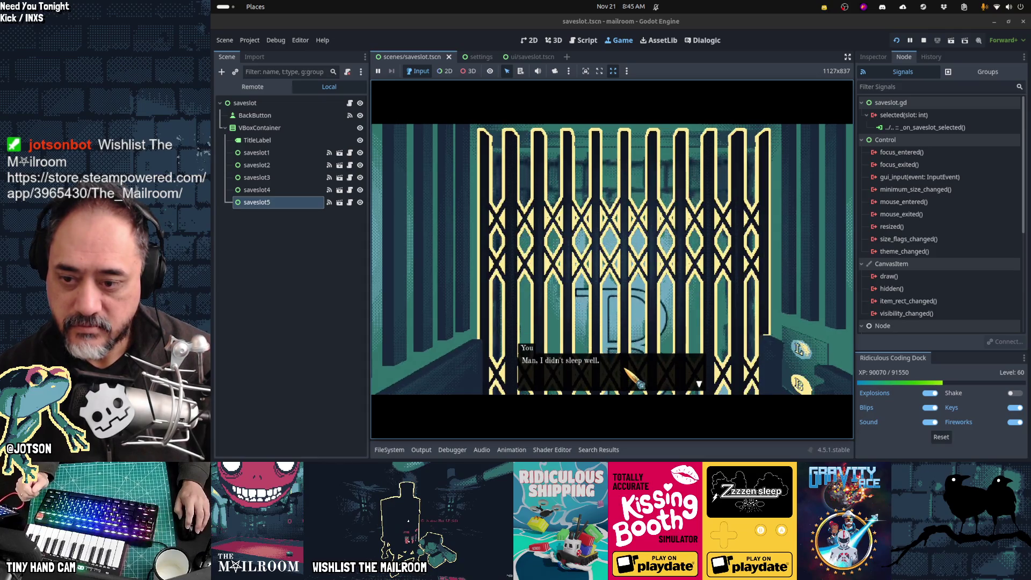
{"action": "left_click", "coordinate": [625, 370]}
{"action": "left_click", "coordinate": [612, 259]}
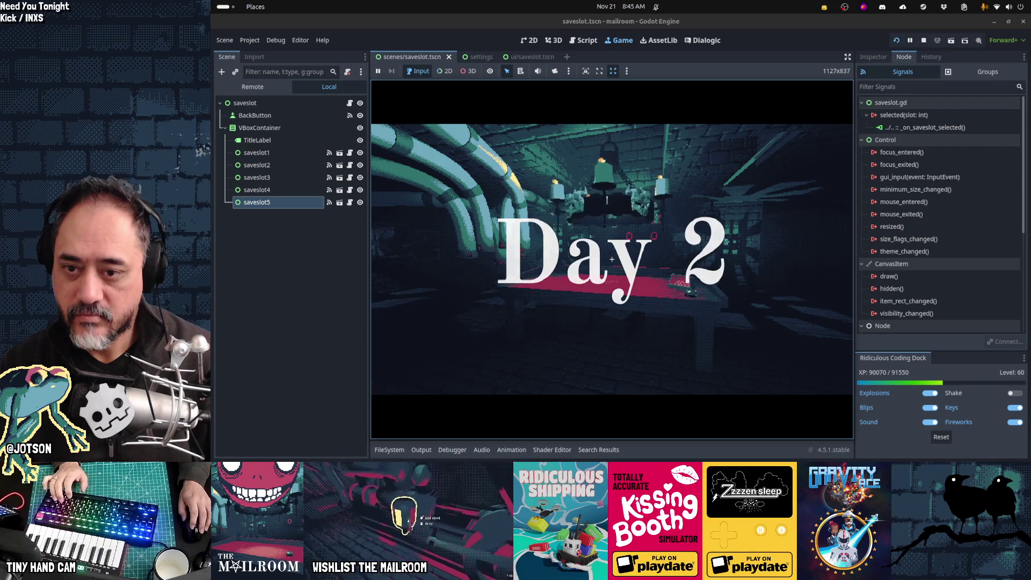
Pause and quit to the main menu, then return to the save-slot screen with Play demo
{"action": "key", "text": "Escape"}
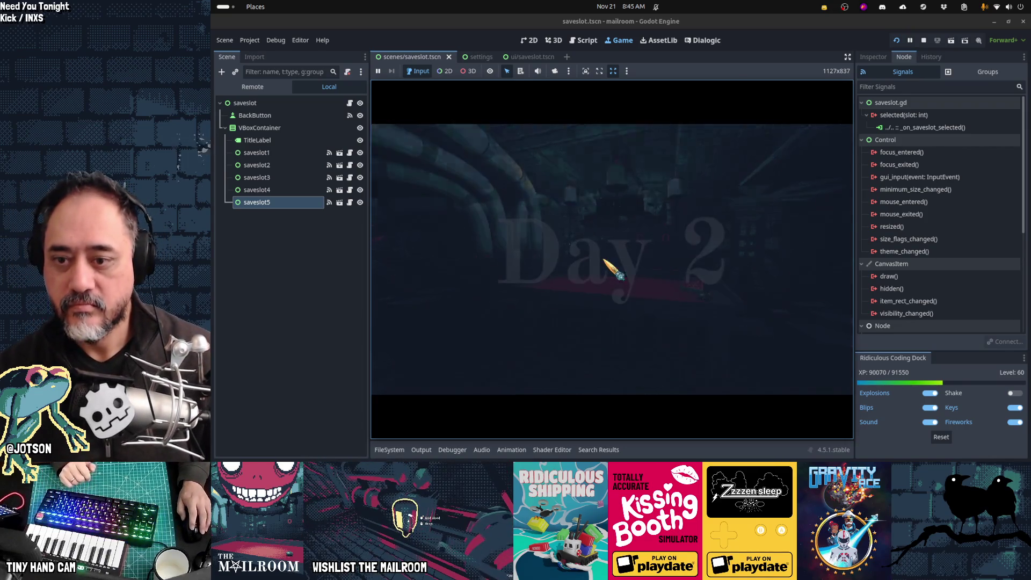
{"action": "left_click", "coordinate": [801, 203]}
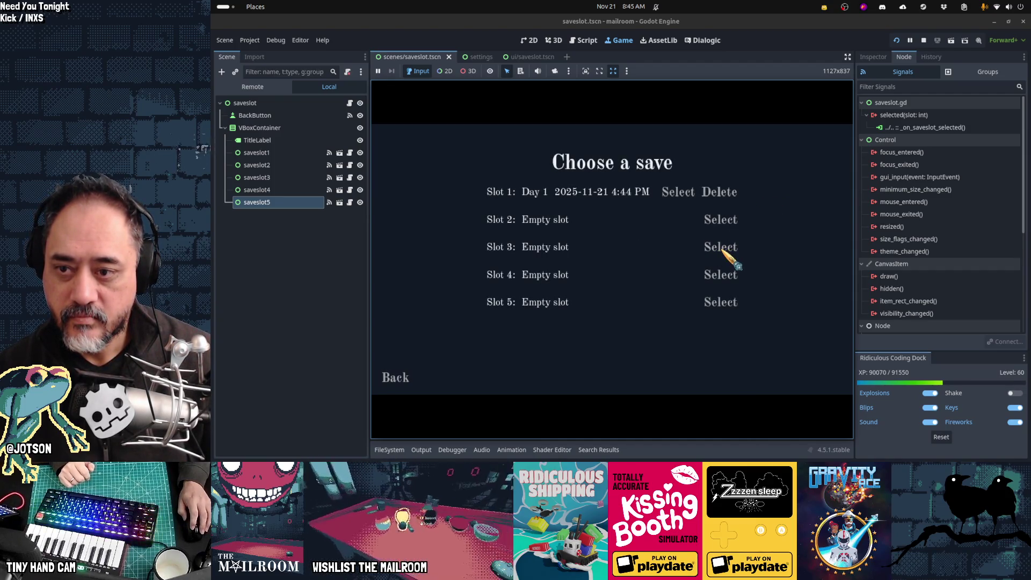
{"action": "left_click", "coordinate": [394, 376]}
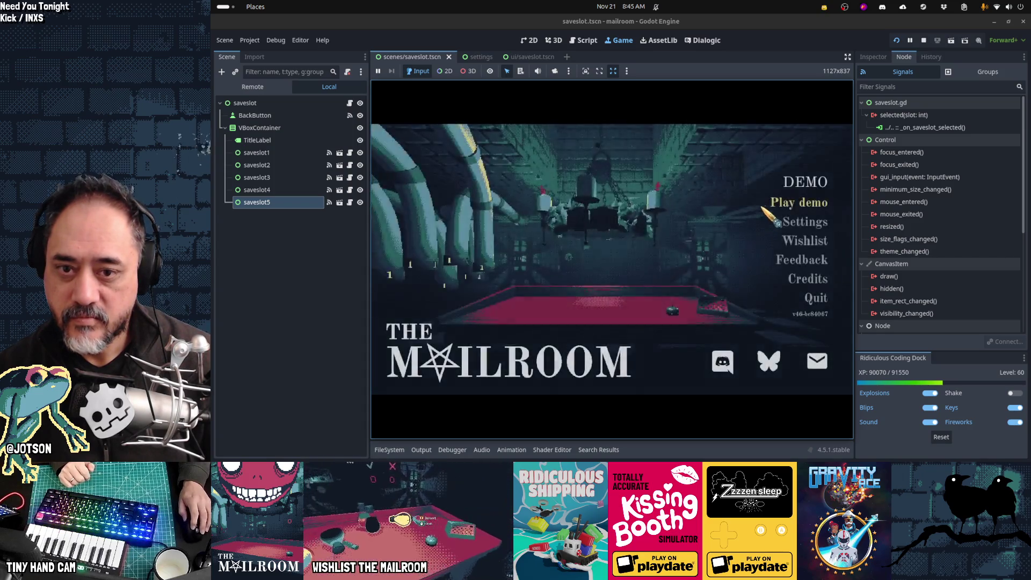
{"action": "left_click", "coordinate": [766, 207]}
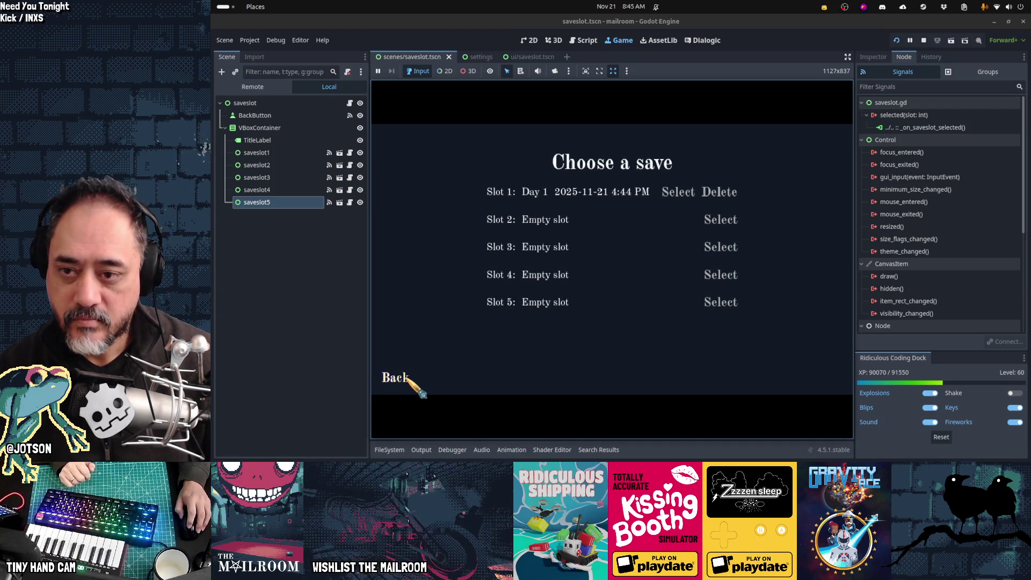
Switch twice between the save list and the main menu with Back and Play demo, then quit the game
{"action": "left_click", "coordinate": [406, 378]}
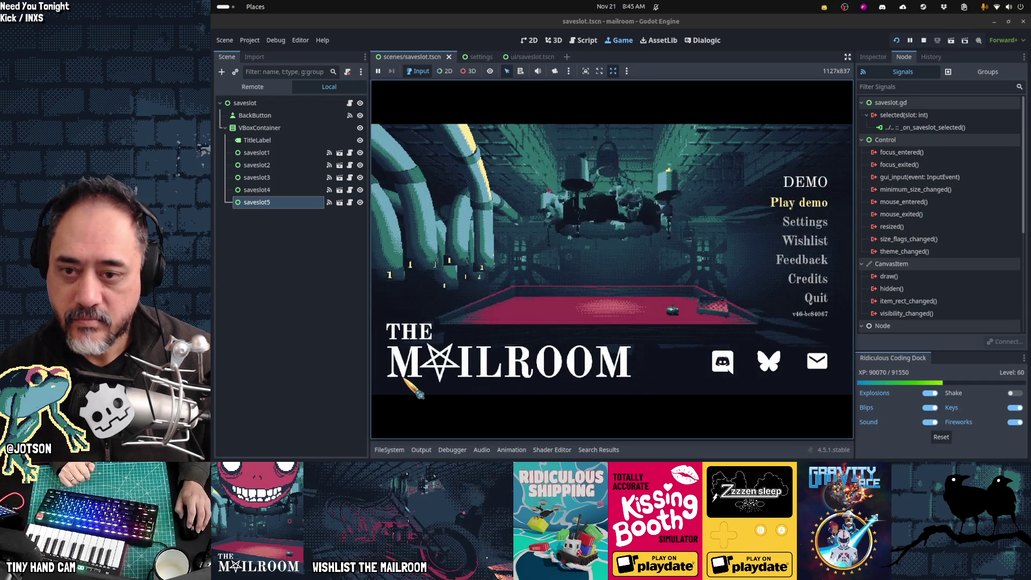
{"action": "left_click", "coordinate": [784, 211]}
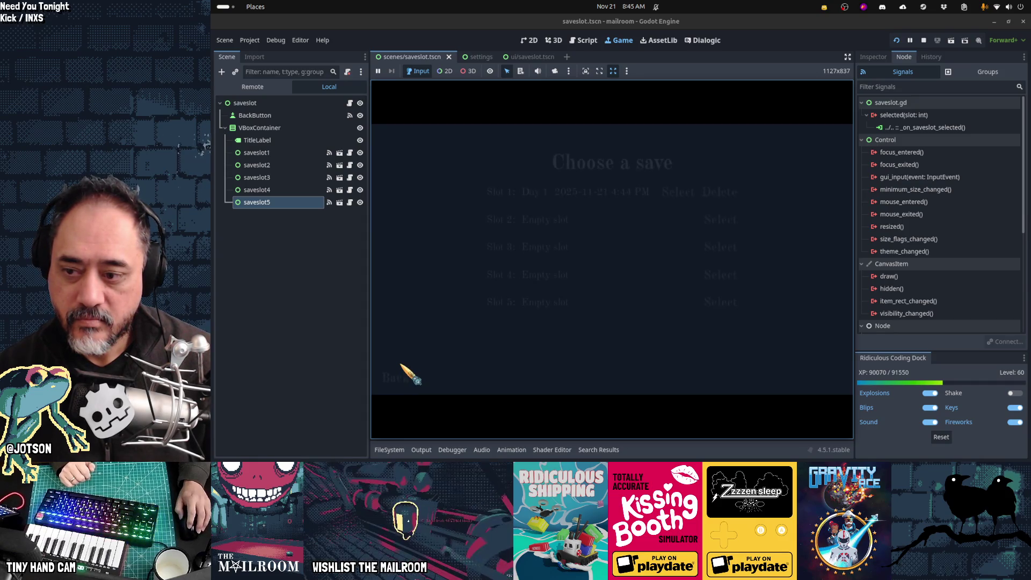
{"action": "left_click", "coordinate": [398, 382]}
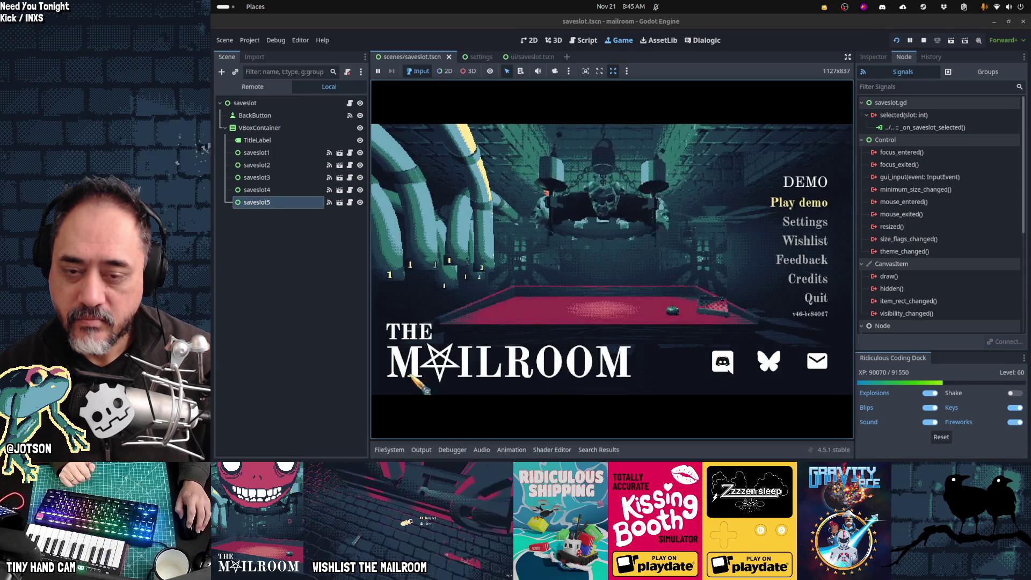
{"action": "left_click", "coordinate": [776, 206]}
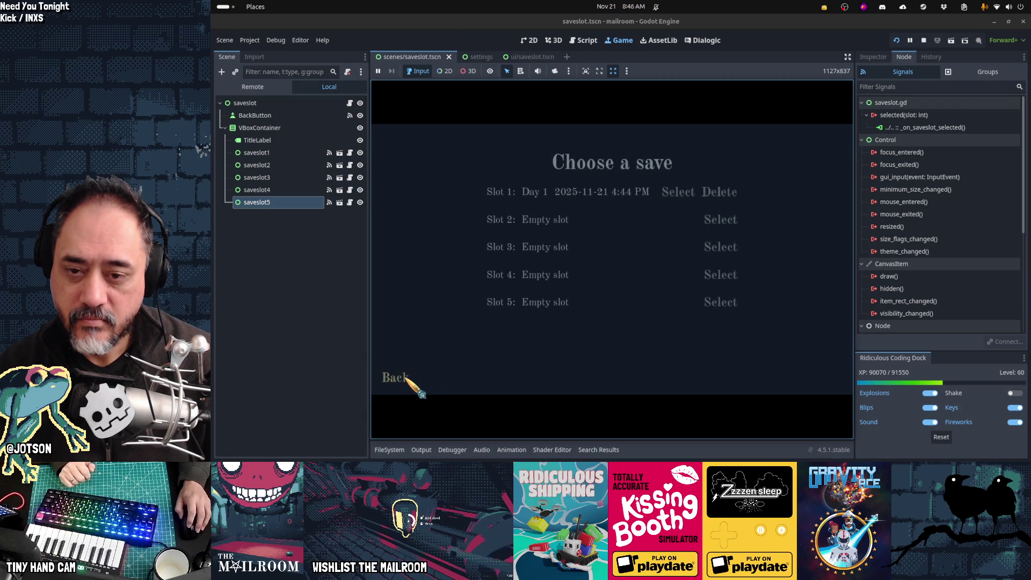
{"action": "left_click", "coordinate": [406, 379]}
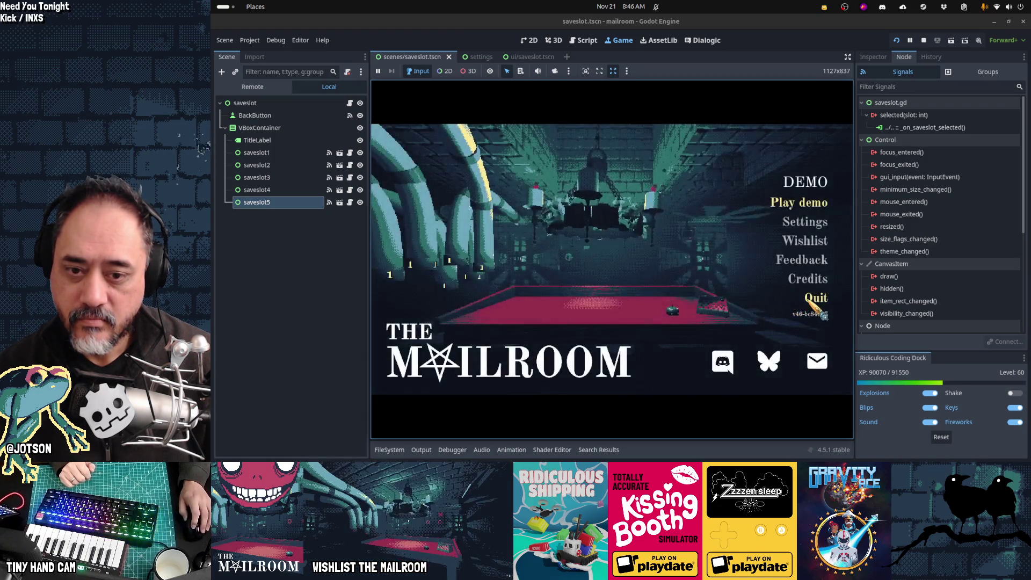
{"action": "left_click", "coordinate": [817, 300]}
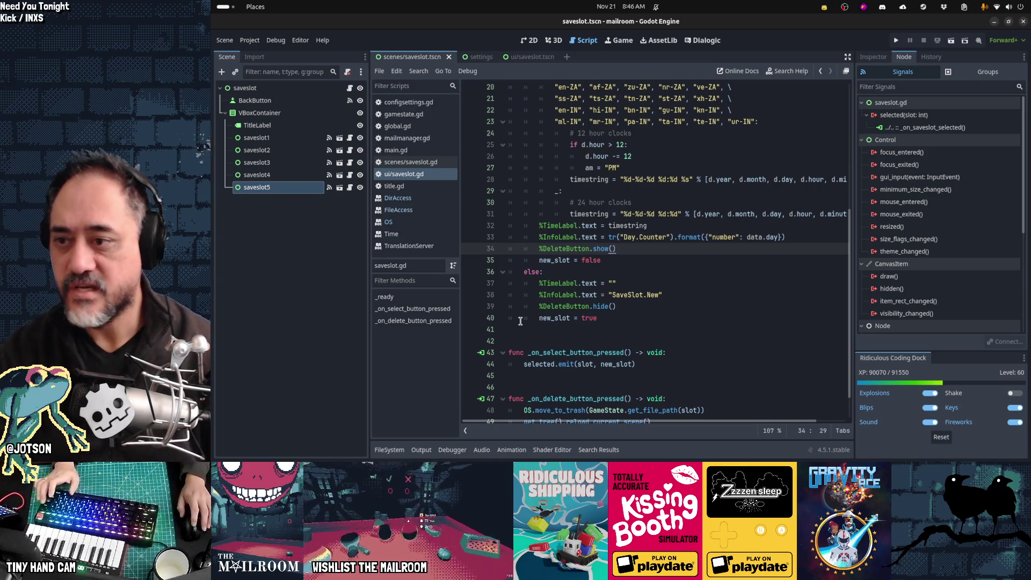
Open title.gd, look over the play handler, search it for 'title', then run the project
{"action": "left_click", "coordinate": [433, 187]}
{"action": "left_click", "coordinate": [716, 215]}
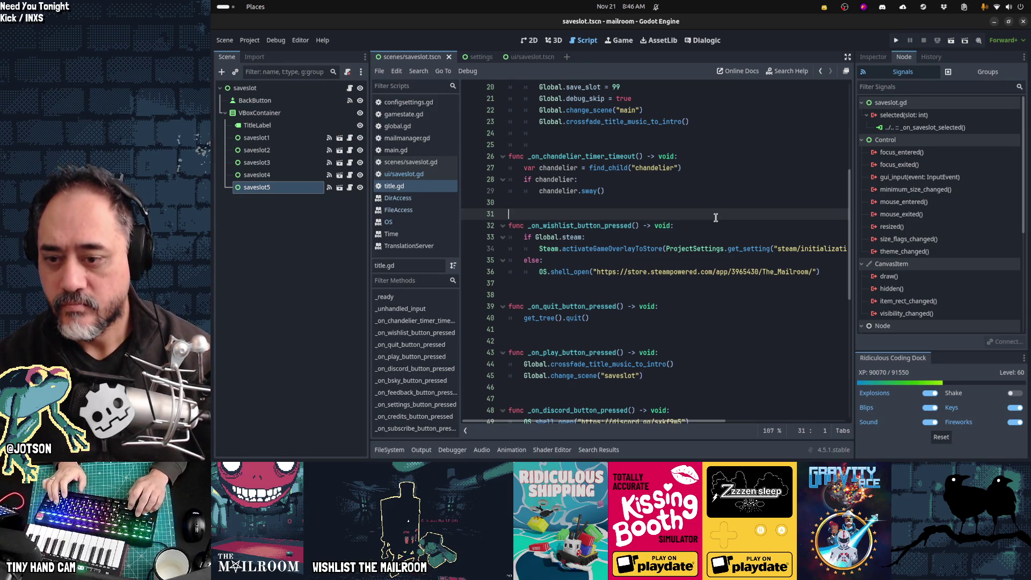
{"action": "key", "text": "Down"}
{"action": "key", "text": "Down"}
{"action": "key", "text": "Down"}
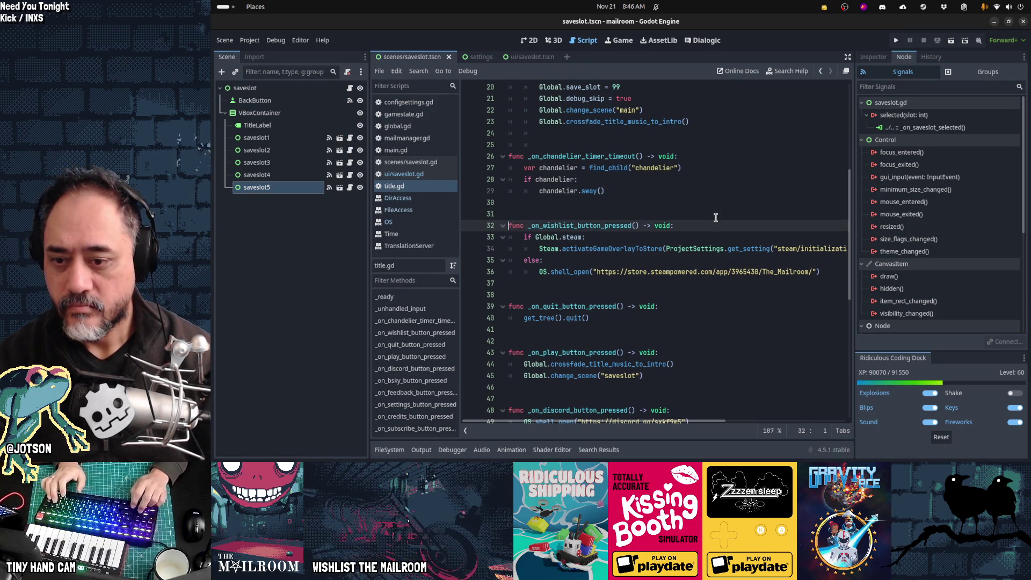
{"action": "key", "text": "Up"}
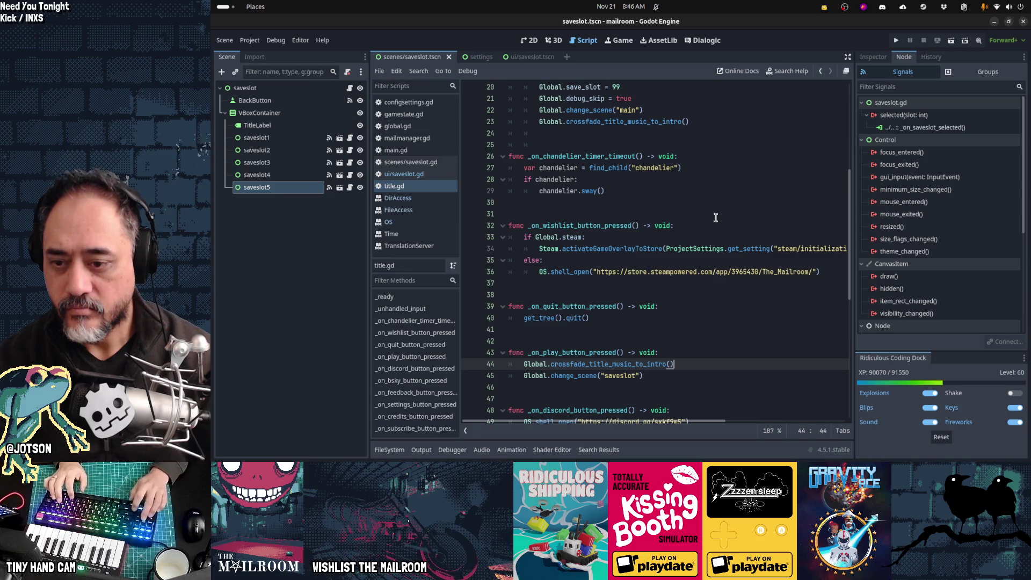
{"action": "key", "text": "ctrl+f"}
{"action": "type", "text": "title"}
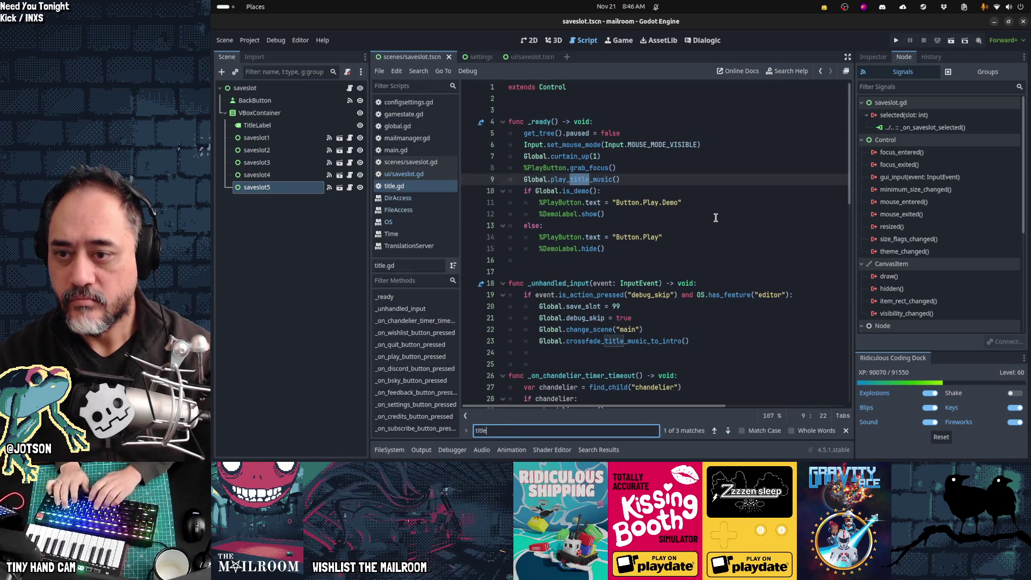
{"action": "key", "text": "Escape"}
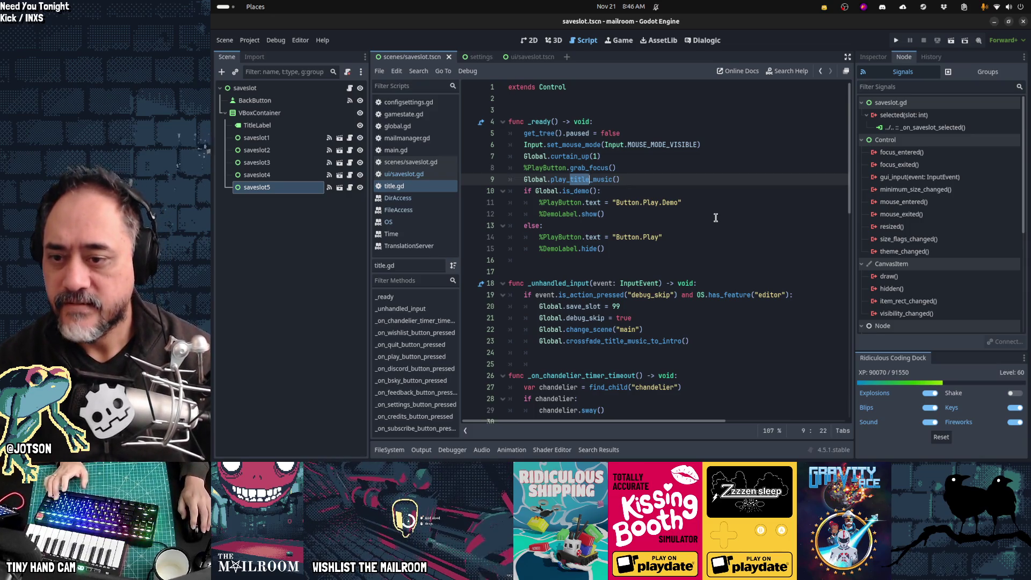
{"action": "key", "text": "F5"}
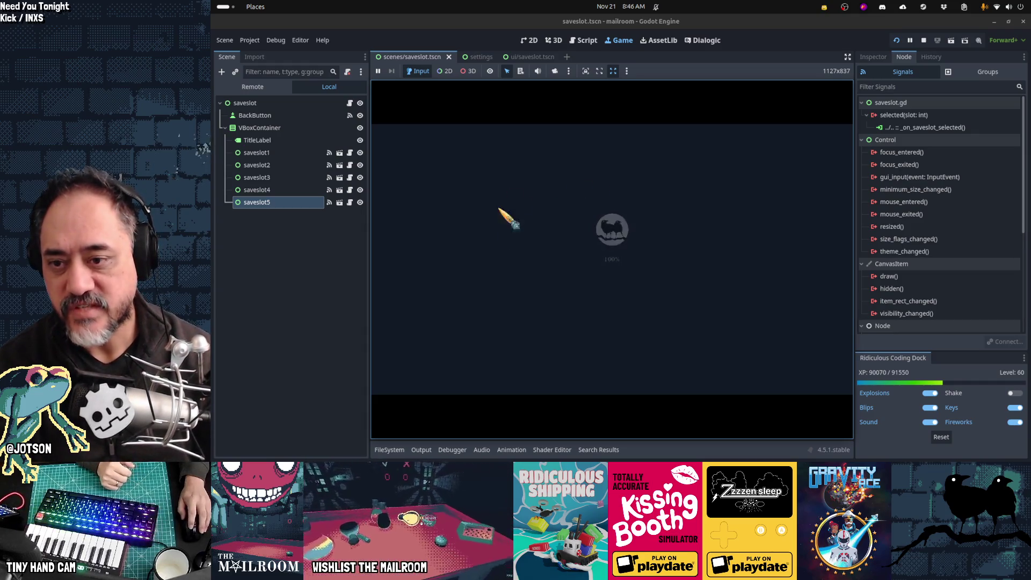
Go back and forth five times between Play demo and the save list's Back button, ending on the main menu
{"action": "key", "text": "Return"}
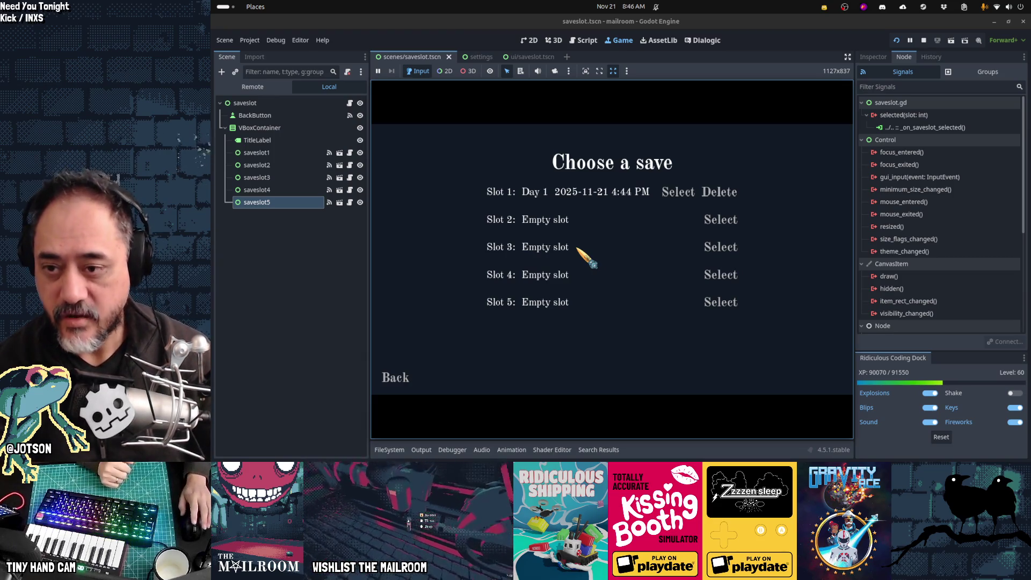
{"action": "left_click", "coordinate": [402, 385]}
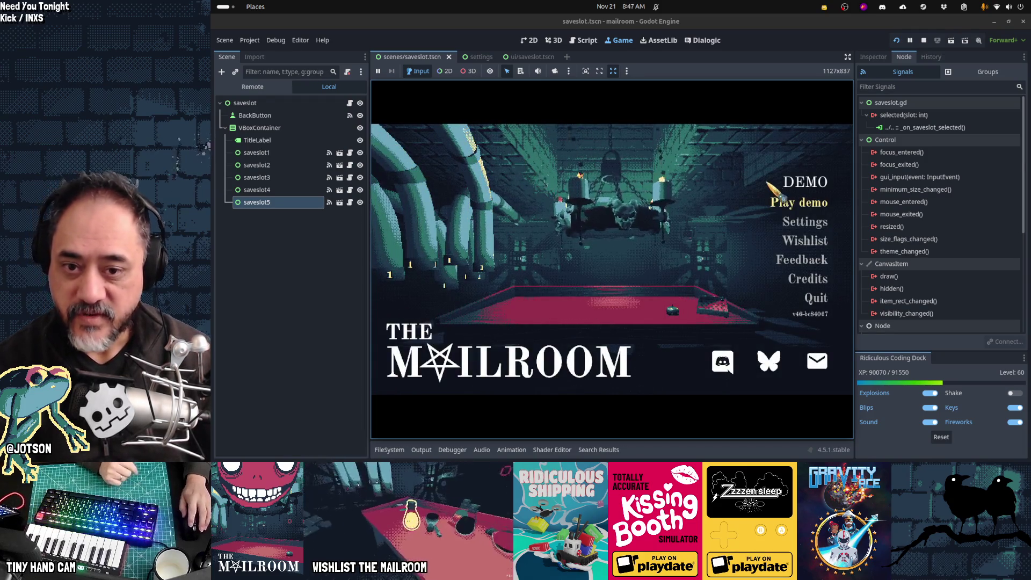
{"action": "left_click", "coordinate": [799, 203]}
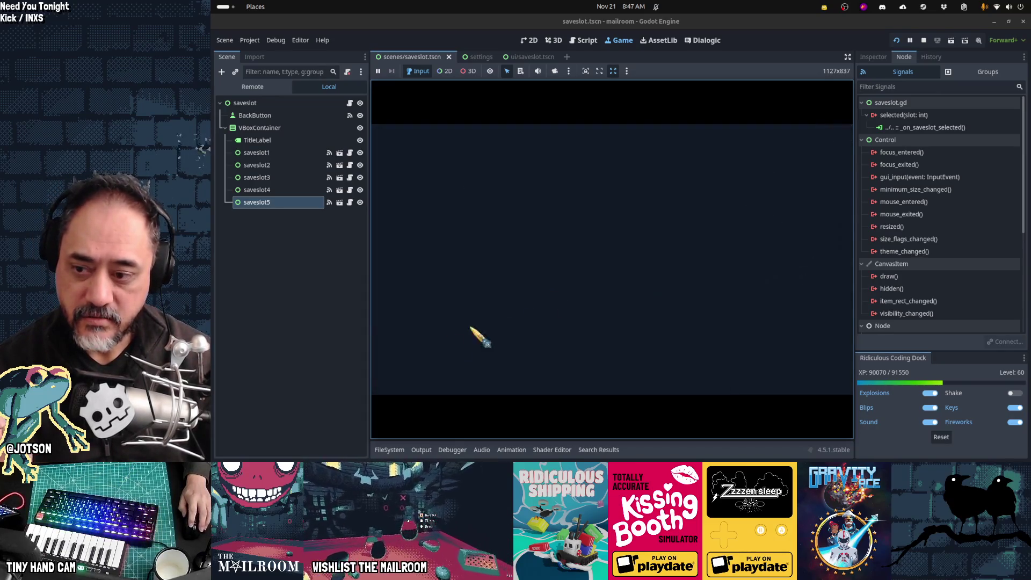
{"action": "left_click", "coordinate": [403, 383]}
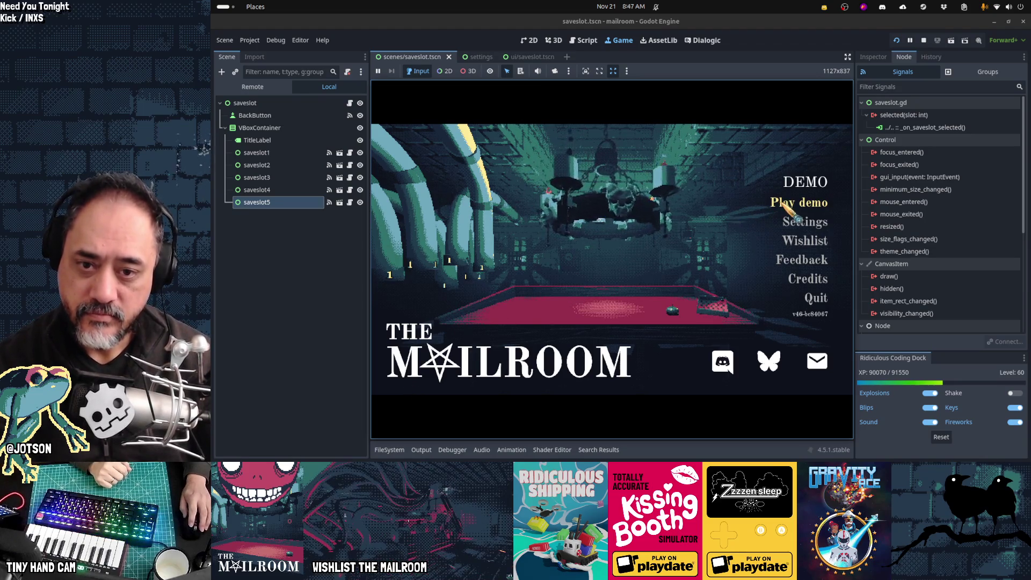
{"action": "left_click", "coordinate": [783, 206]}
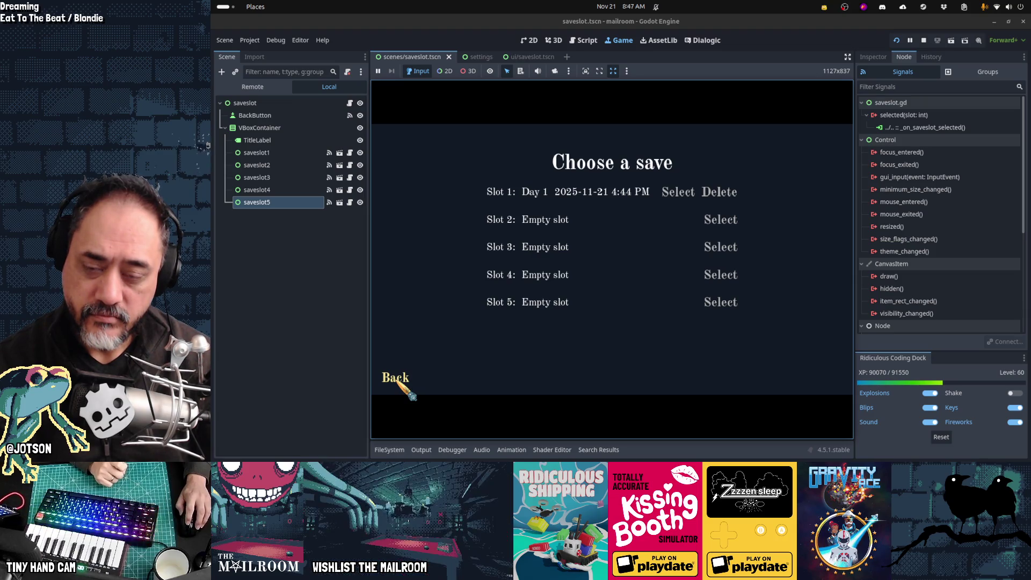
{"action": "left_click", "coordinate": [398, 384]}
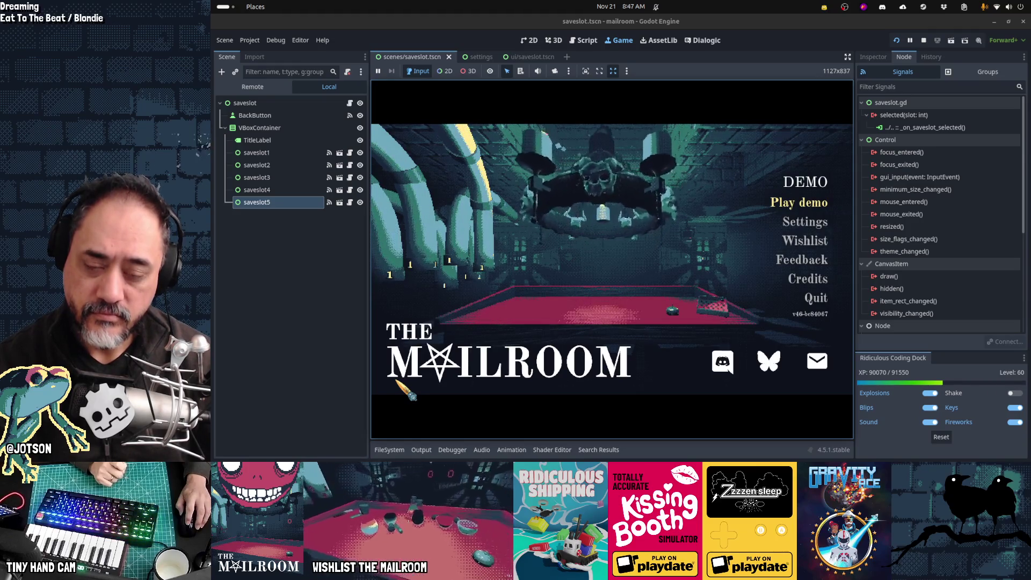
{"action": "key", "text": "Return"}
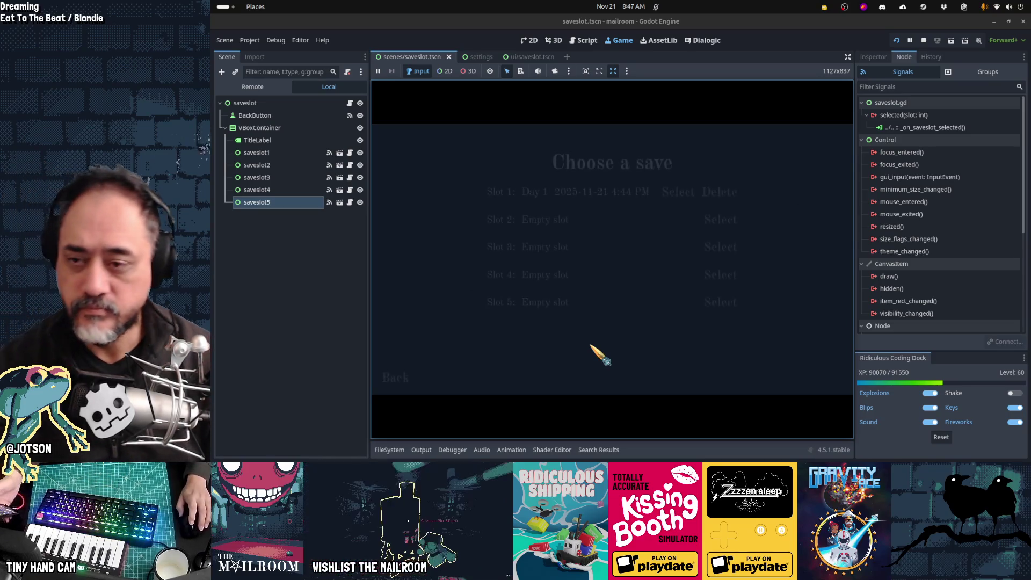
{"action": "left_click", "coordinate": [396, 377]}
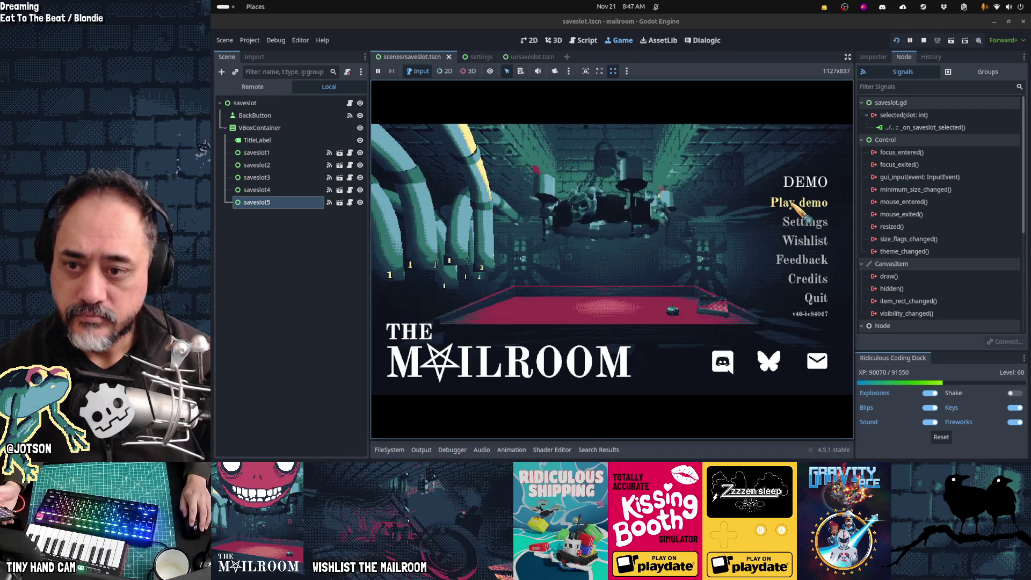
{"action": "left_click", "coordinate": [792, 204]}
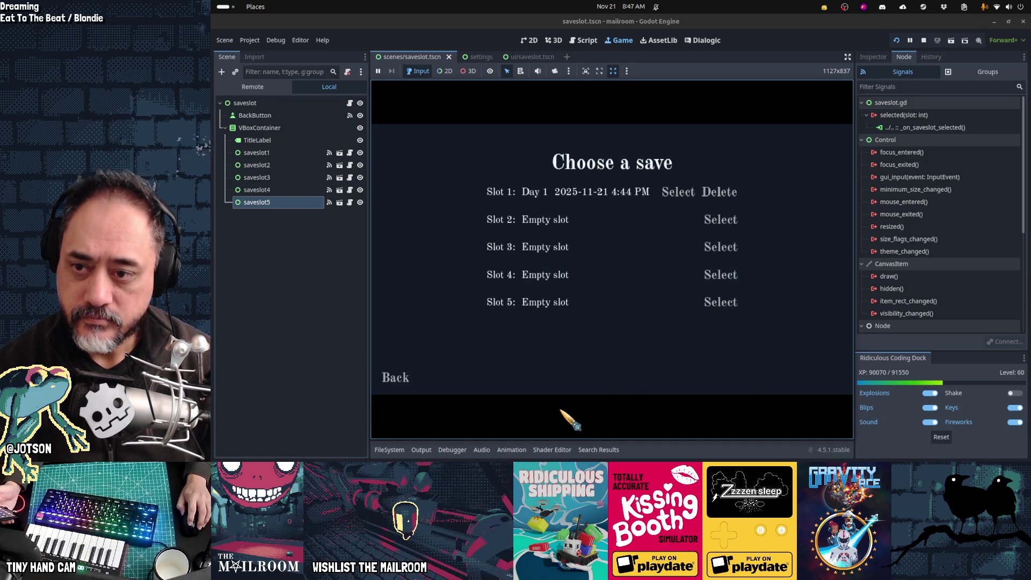
{"action": "left_click", "coordinate": [389, 381]}
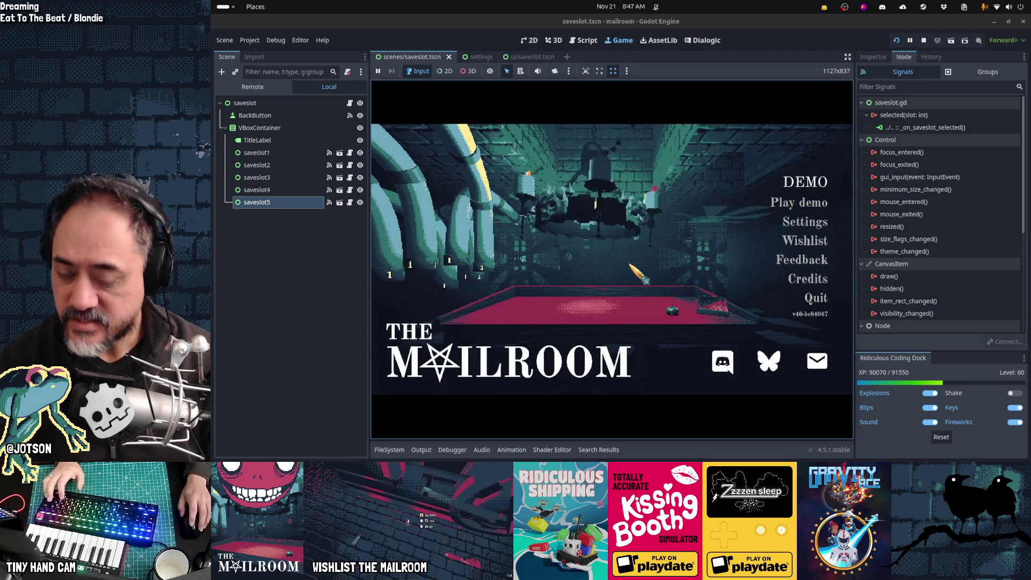
Start the demo, pause it, and select the live root node in the Remote scene tree
{"action": "left_click", "coordinate": [817, 299]}
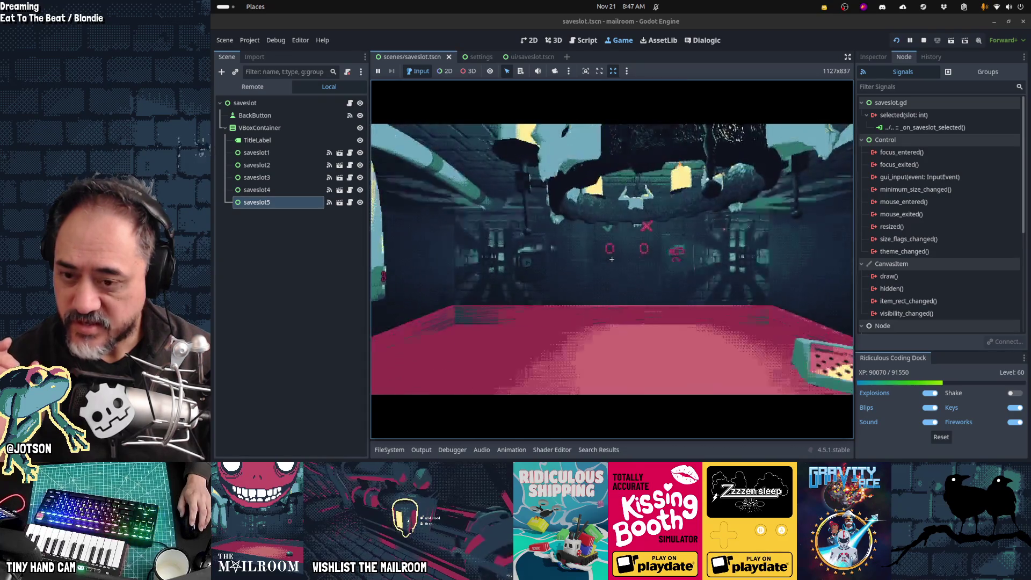
{"action": "key", "text": "Escape"}
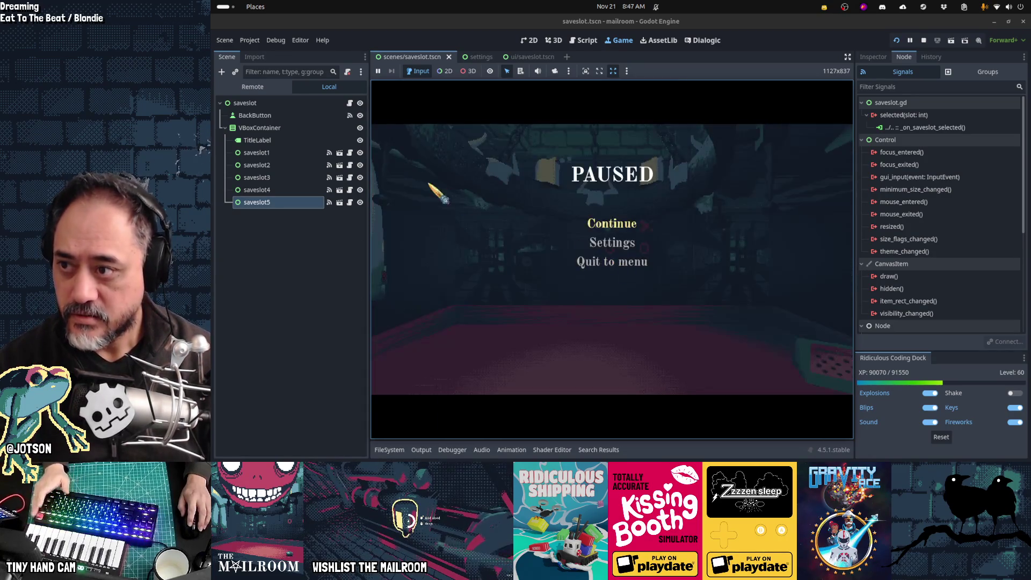
{"action": "left_click", "coordinate": [259, 86]}
{"action": "left_click", "coordinate": [256, 104]}
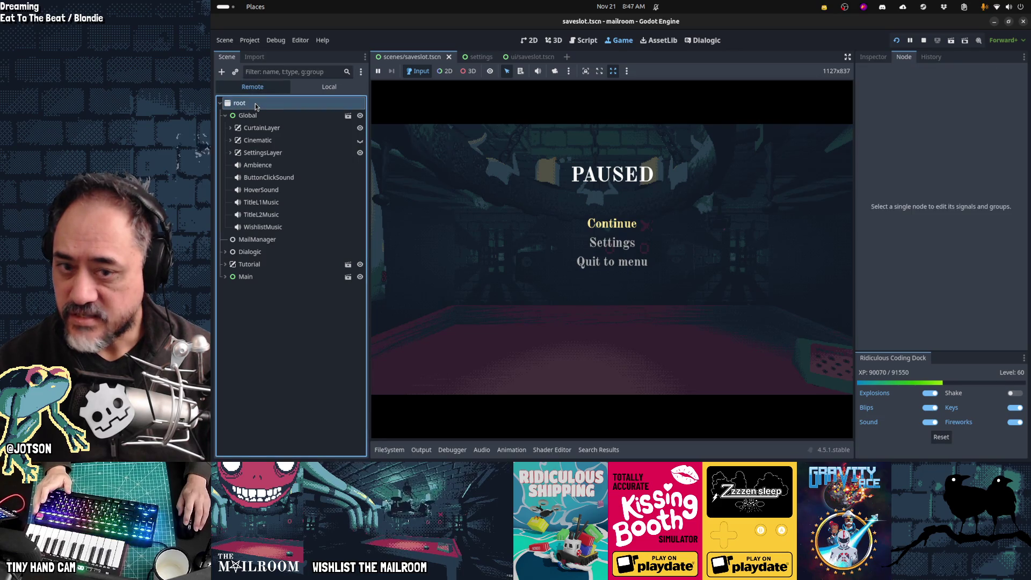
{"action": "left_click", "coordinate": [872, 57]}
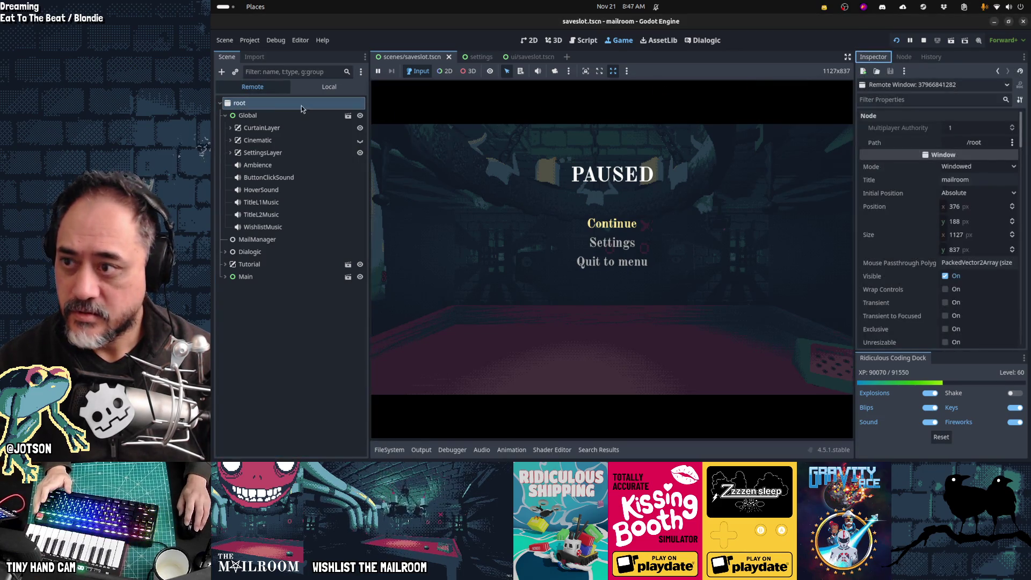
Inspect the remote Global node's properties, showing Save Slot 99, then stop the game
{"action": "left_click", "coordinate": [269, 116]}
{"action": "scroll", "coordinate": [945, 177], "scroll_direction": "down", "scroll_amount": 3}
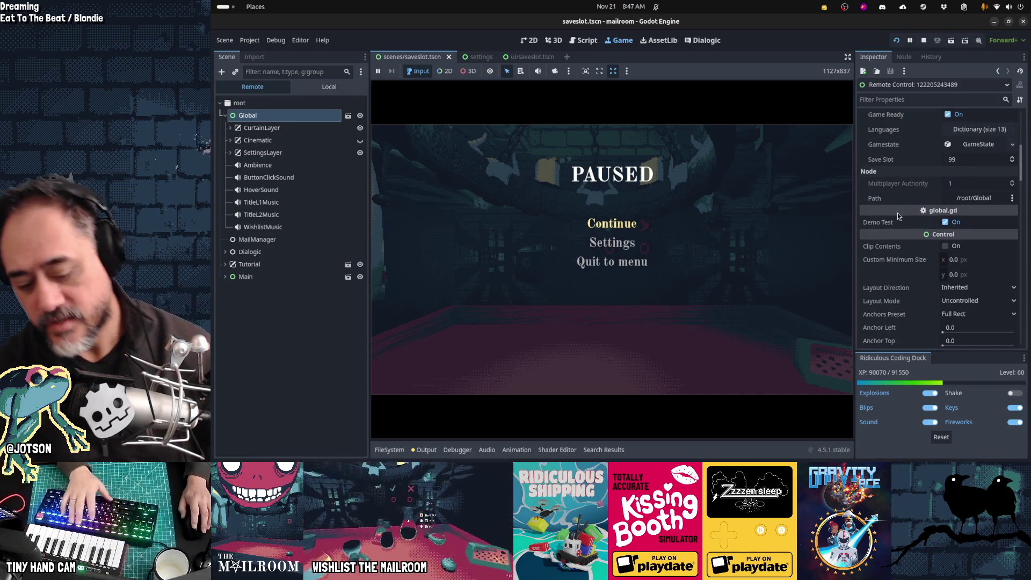
{"action": "key", "text": "F8"}
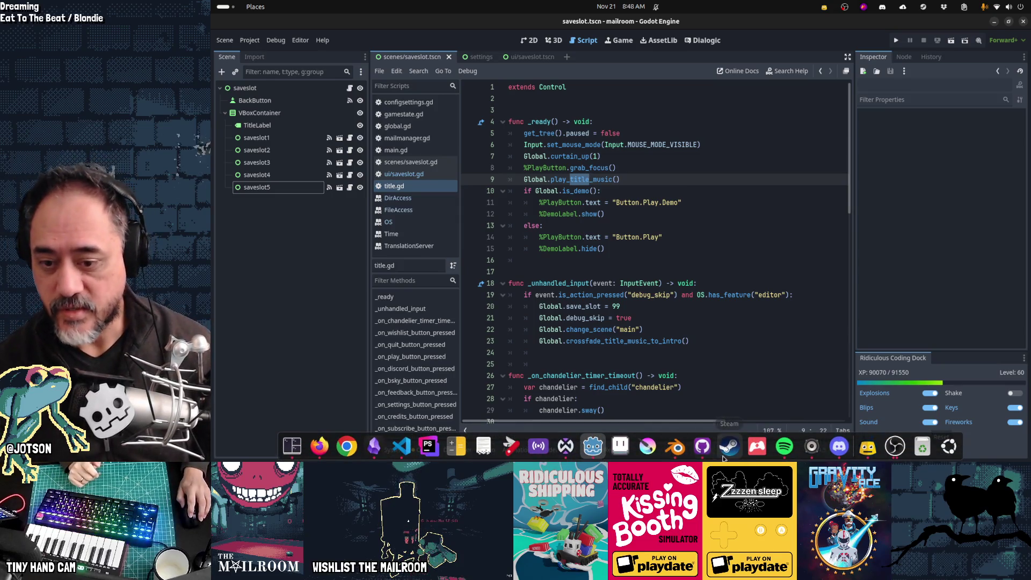
Commit all 39 changed files to main as 'Save slot system done', then switch to Obsidian
{"action": "left_click", "coordinate": [702, 455]}
{"action": "scroll", "coordinate": [399, 317], "scroll_direction": "down", "scroll_amount": 6}
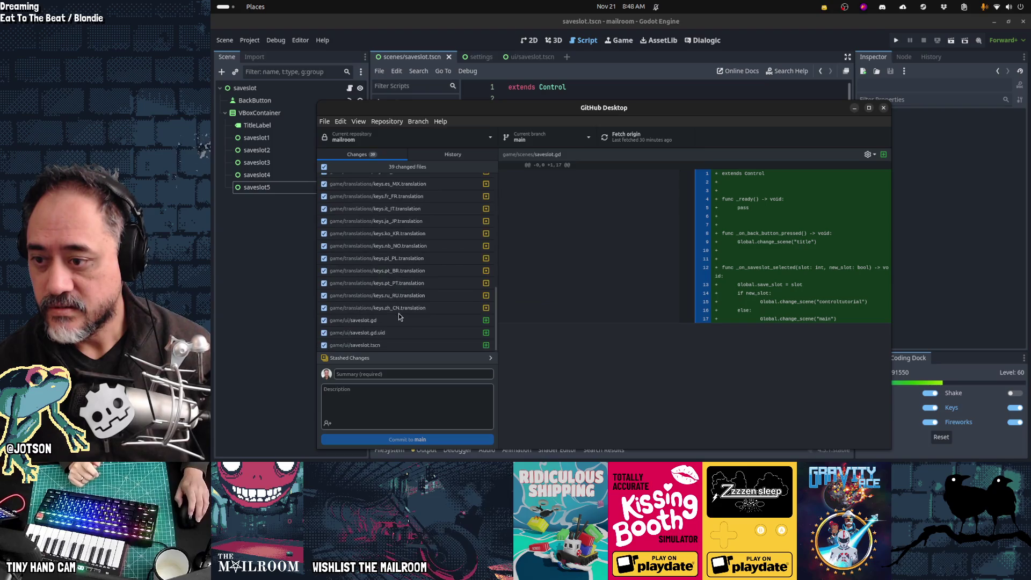
{"action": "left_click", "coordinate": [400, 375]}
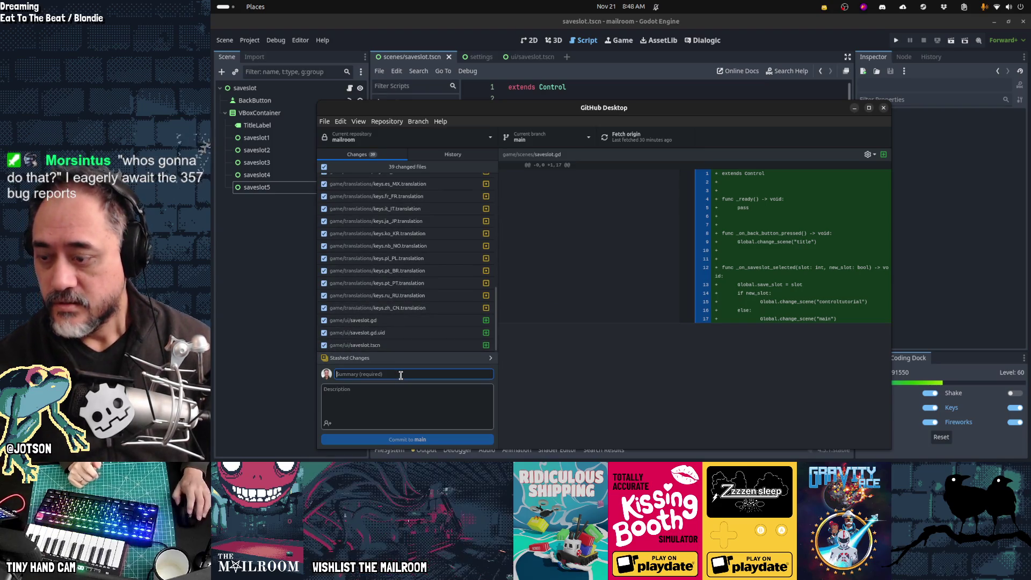
{"action": "type", "text": "Save slot s"}
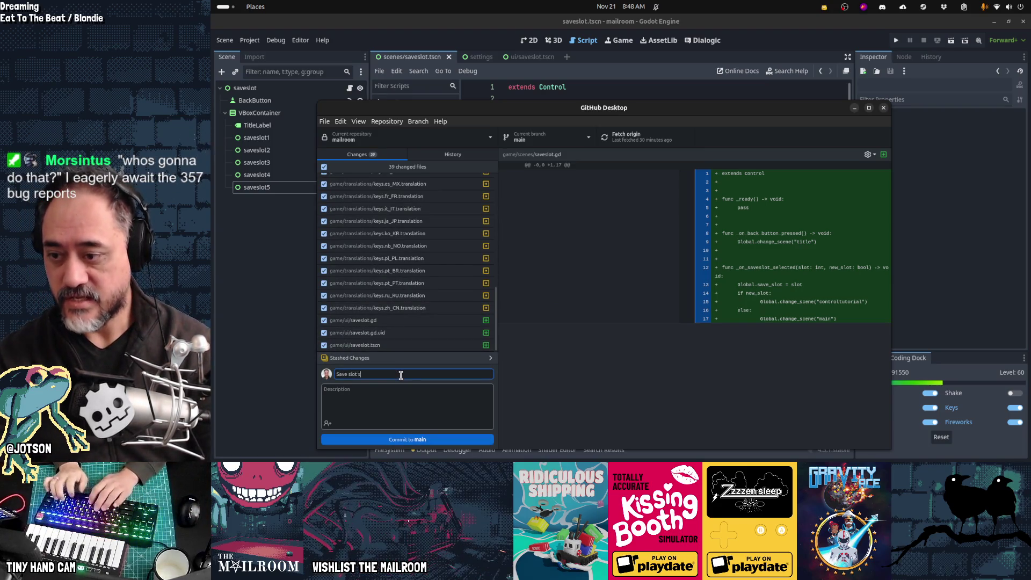
{"action": "type", "text": "ystem done"}
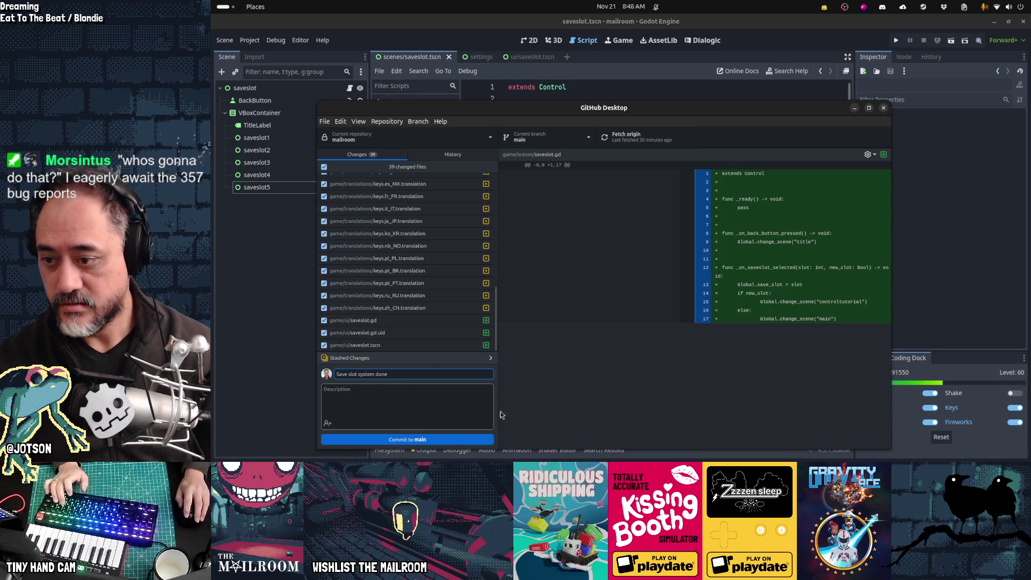
{"action": "left_click", "coordinate": [442, 441]}
{"action": "key", "text": "alt+Tab"}
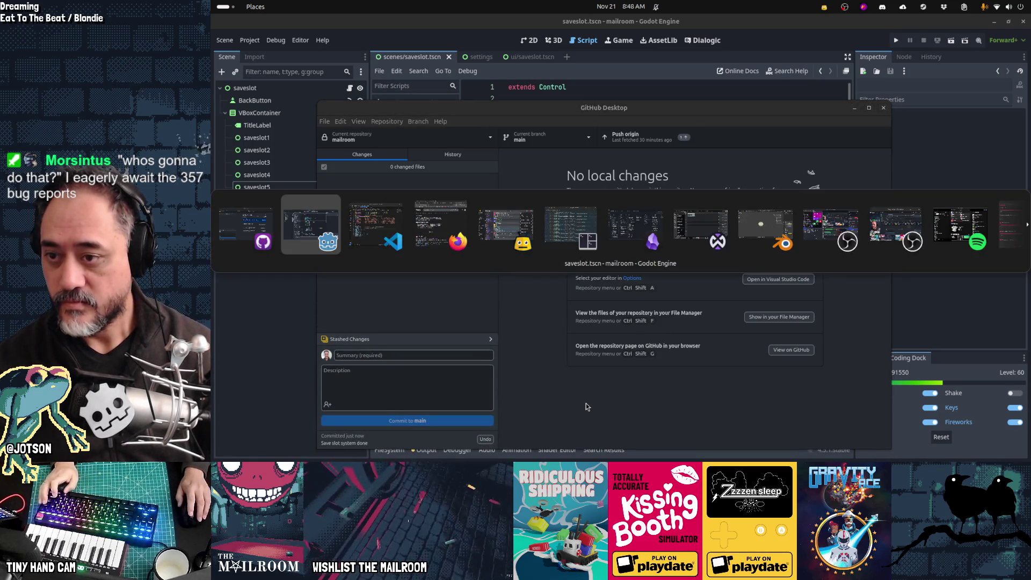
{"action": "key", "text": "Tab"}
{"action": "key", "text": "Tab"}
{"action": "key", "text": "Tab"}
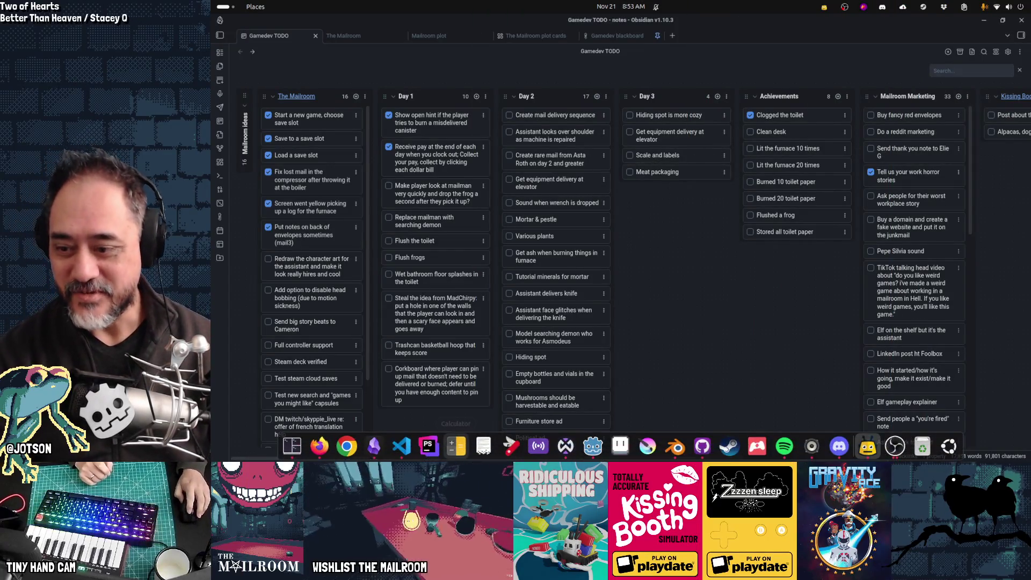
{"action": "left_click", "coordinate": [321, 451]}
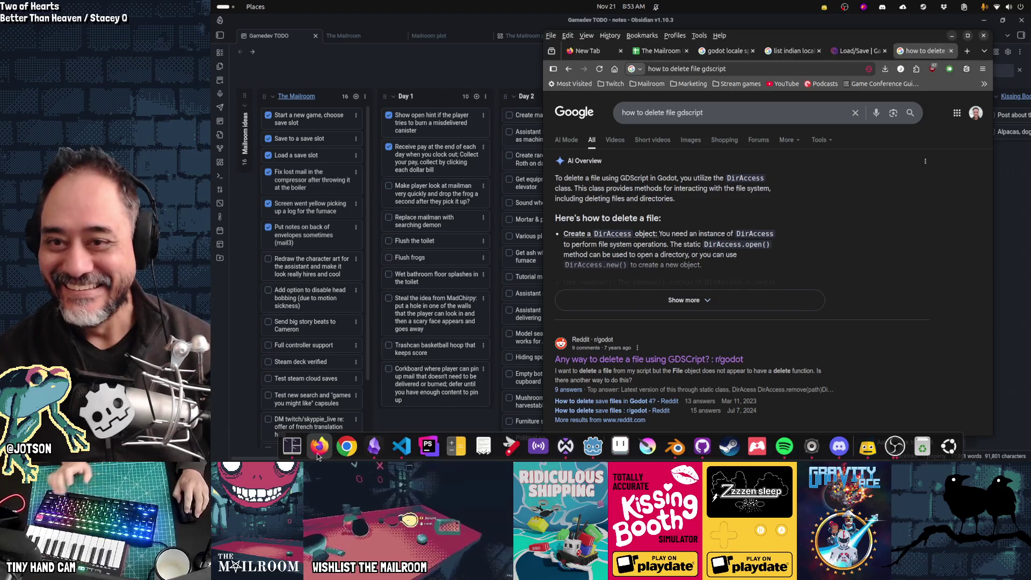
{"action": "key", "text": "alt+Tab"}
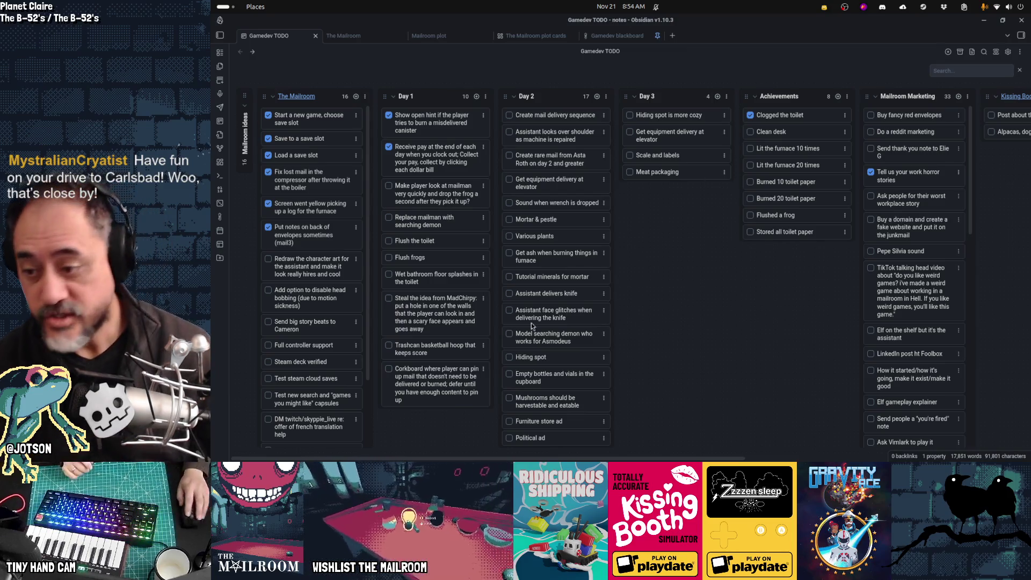
{"action": "mouse_move", "coordinate": [324, 452]}
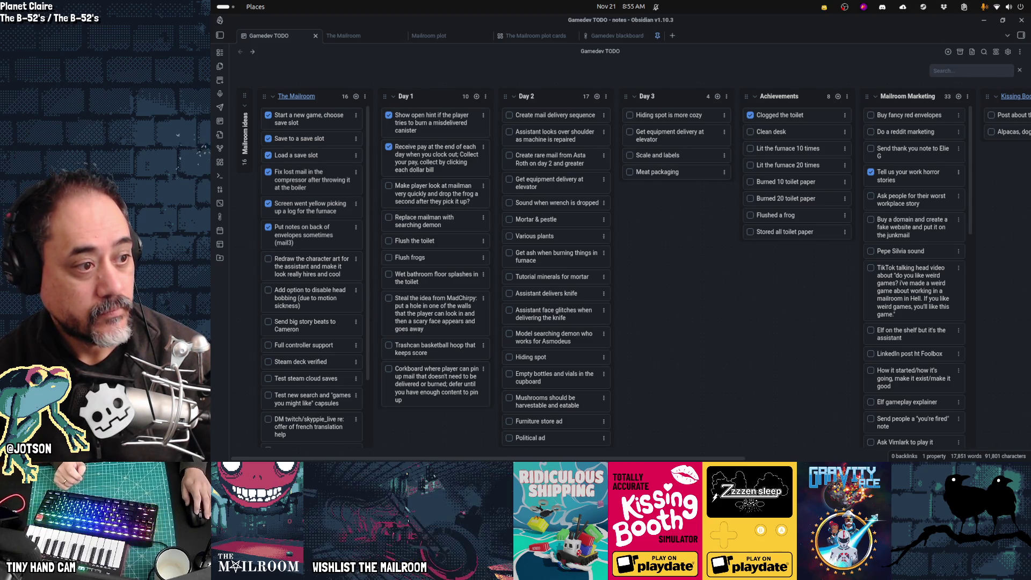
{"action": "mouse_move", "coordinate": [655, 457]}
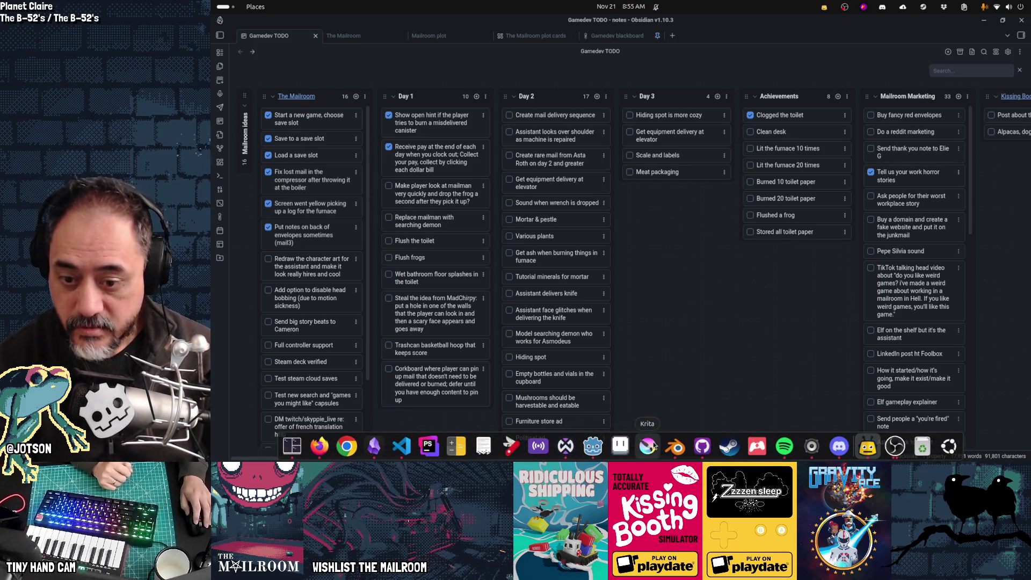
Select NodalBastion Demo in the Steam library sidebar and launch it
{"action": "left_click", "coordinate": [732, 453]}
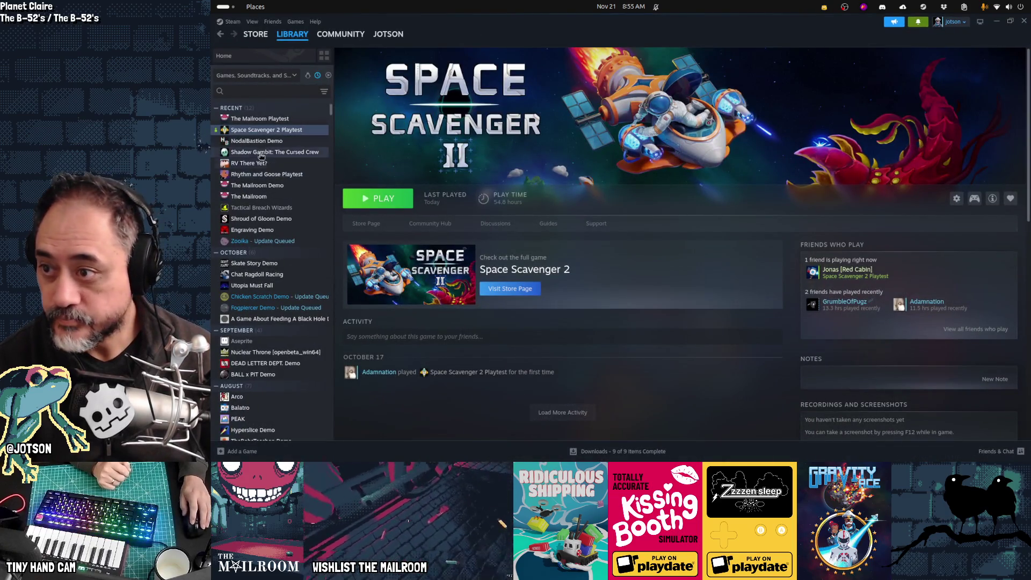
{"action": "left_click", "coordinate": [257, 141]}
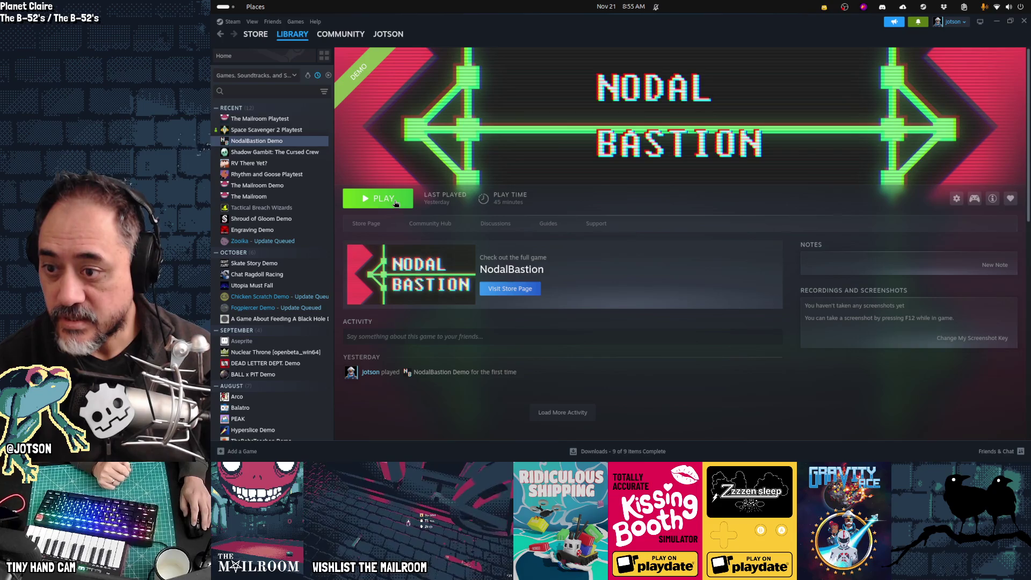
{"action": "left_click", "coordinate": [395, 202]}
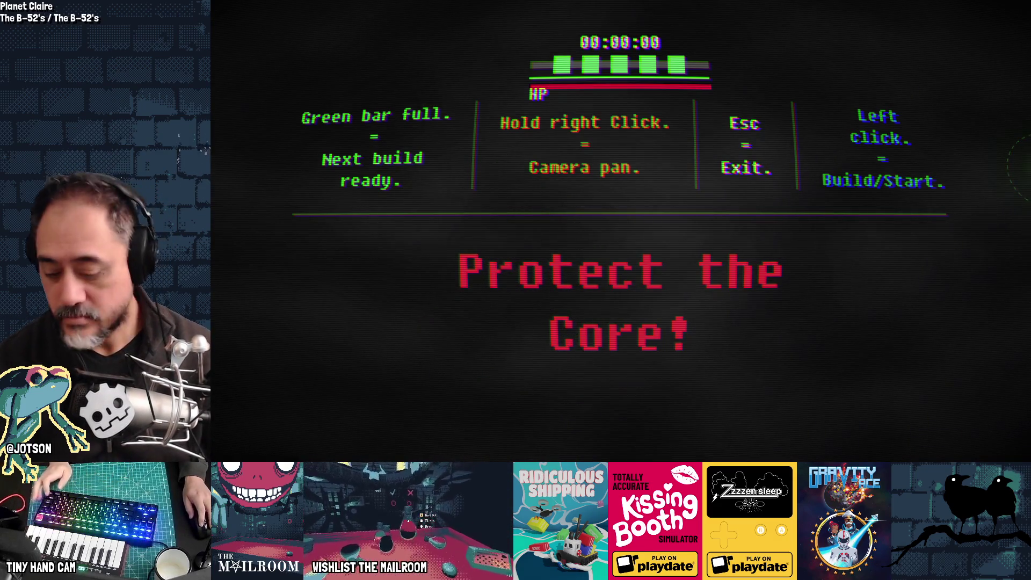
Switch from the NodalBastion Demo to Steam, back into the game, and out to Steam again
{"action": "key", "text": "Escape"}
{"action": "key", "text": "alt+Tab"}
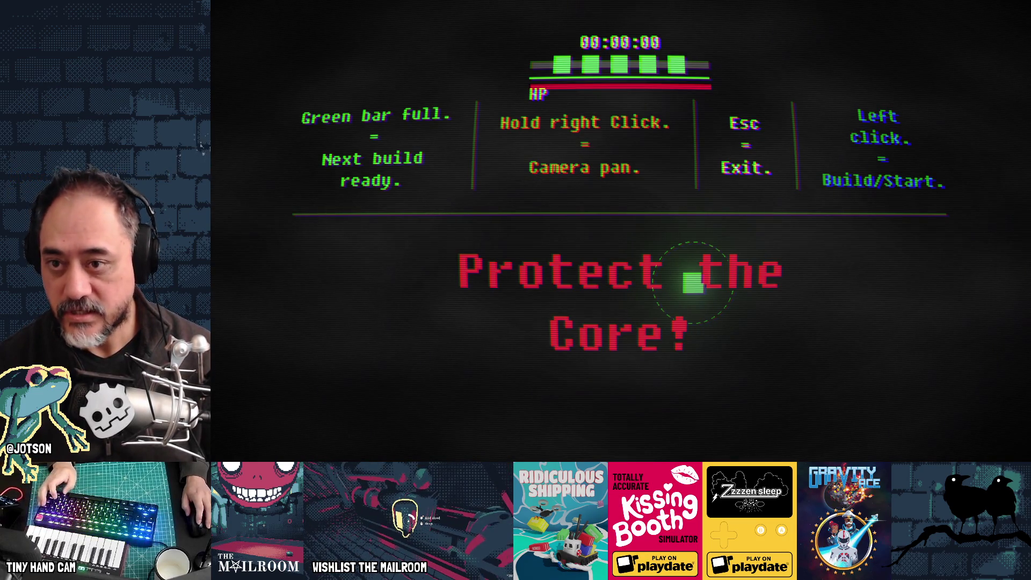
{"action": "key", "text": "alt+Tab"}
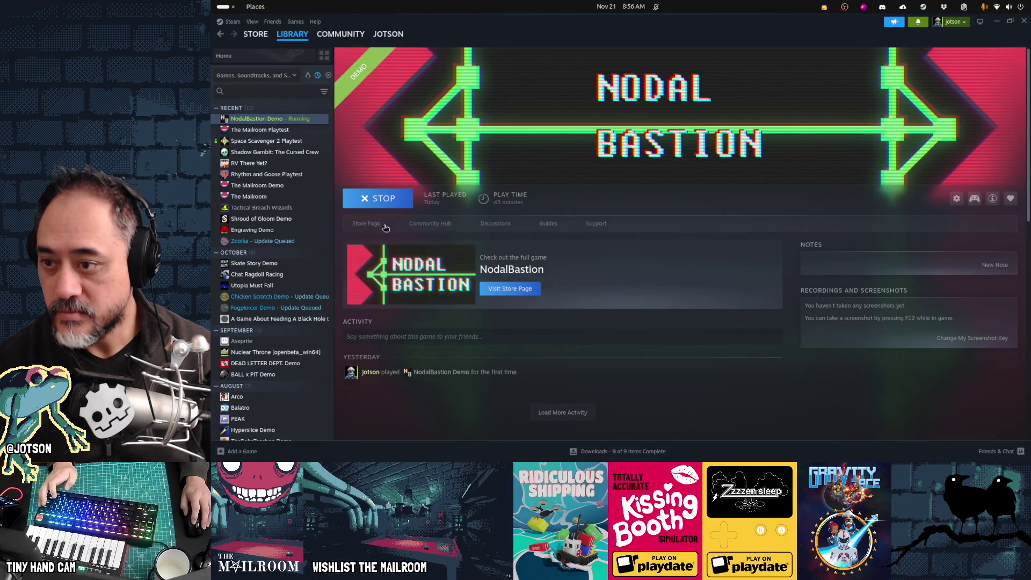
Open the NodalBastion Demo store page in Steam, then return to the running game
{"action": "left_click", "coordinate": [381, 226]}
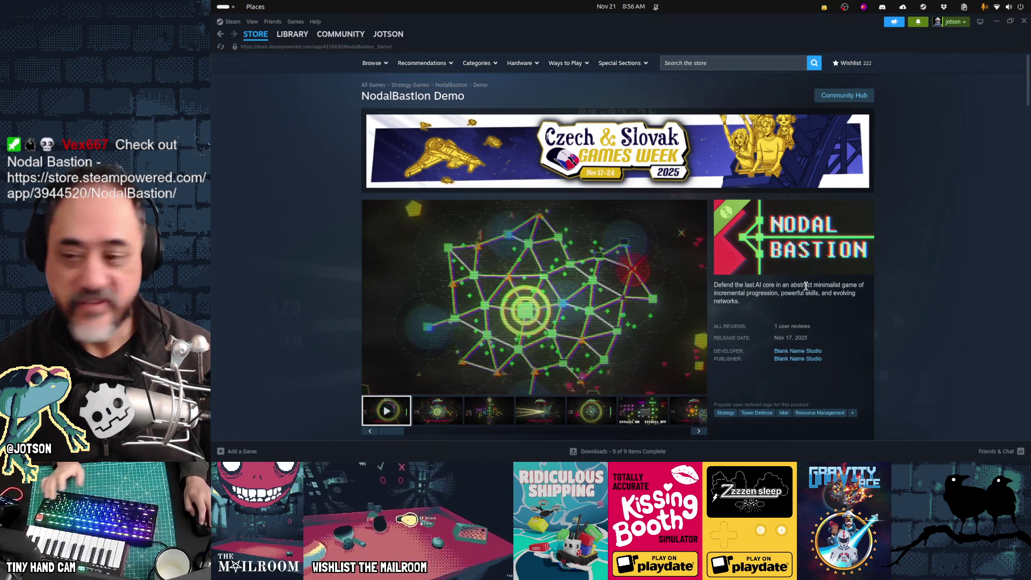
{"action": "key", "text": "alt+Tab"}
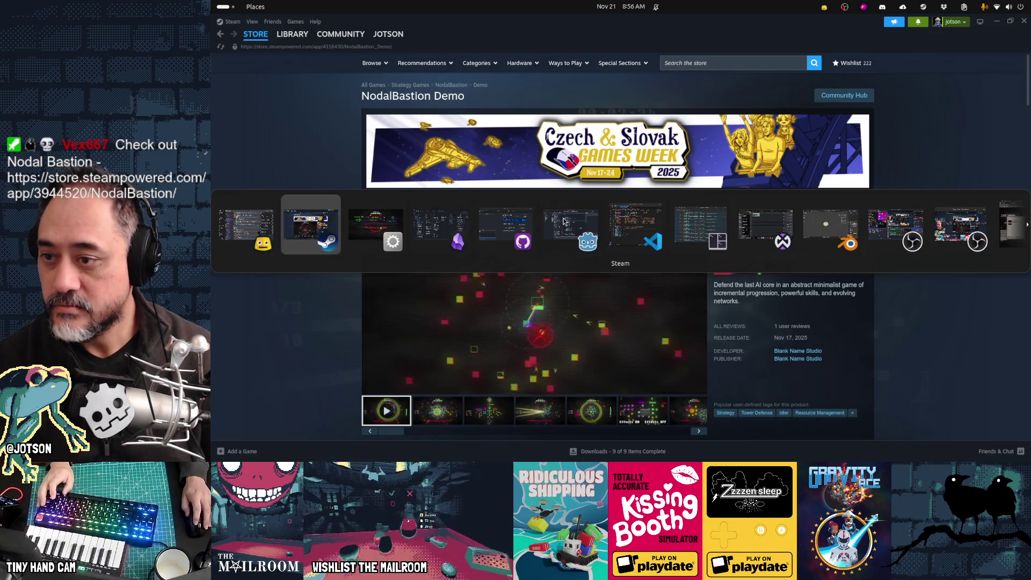
{"action": "key", "text": "Tab"}
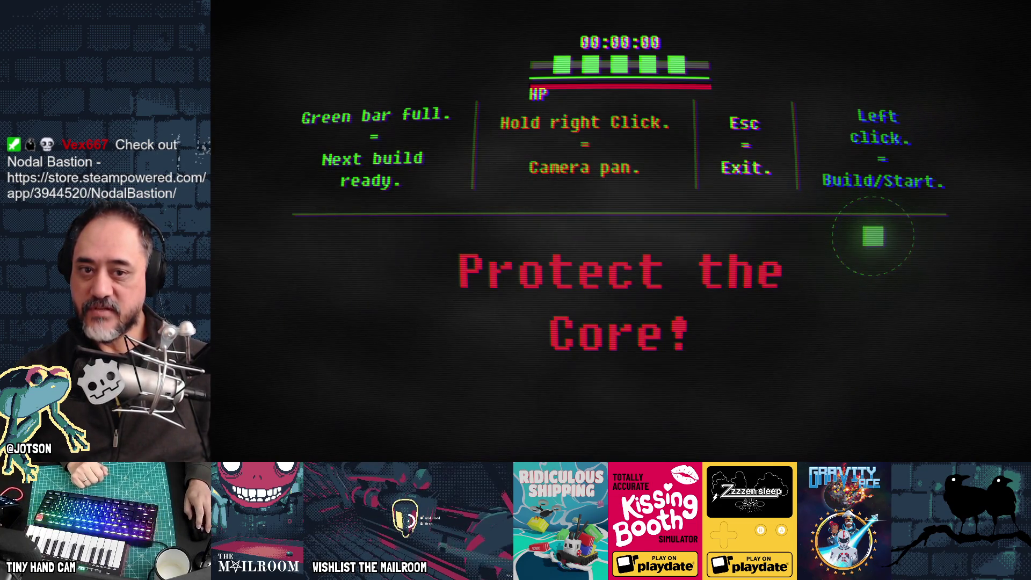
Place the core to start the run and play until the bastion dies, earning 21 points
{"action": "left_click", "coordinate": [638, 292]}
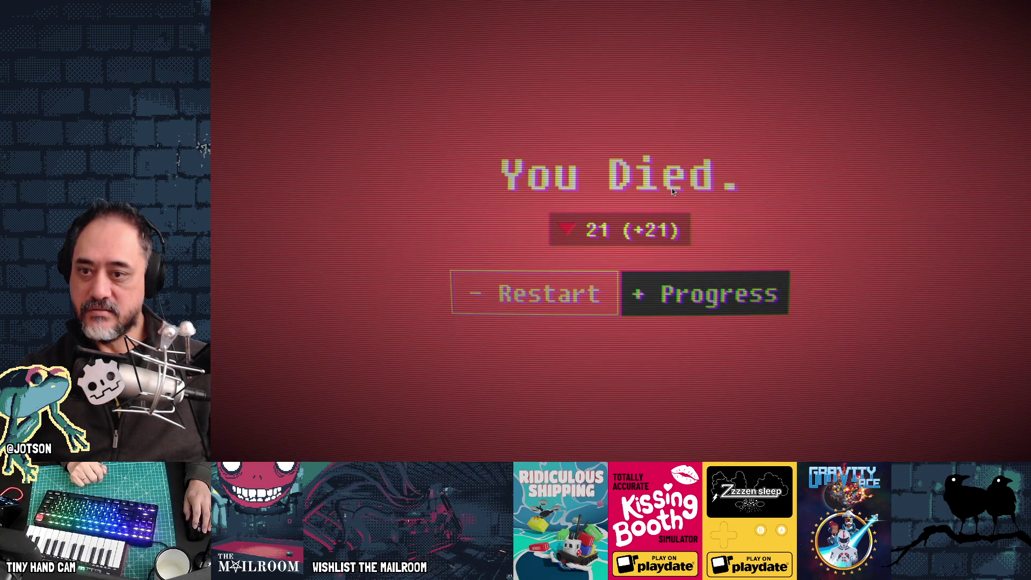
Open the progress tree and pan it to center on the G upgrade branches
{"action": "left_click", "coordinate": [668, 293]}
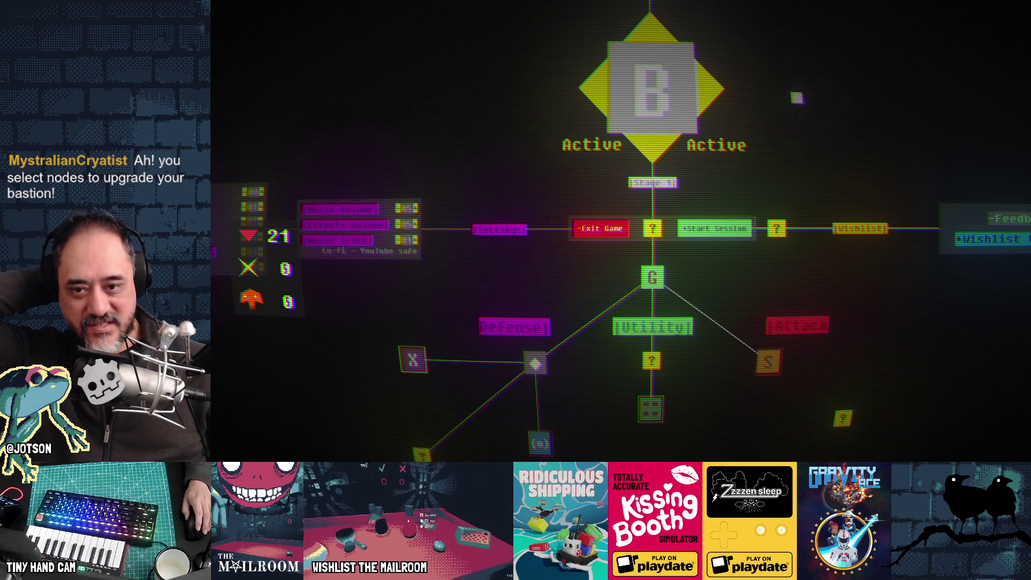
{"action": "left_click_drag", "start_coordinate": [797, 99], "coordinate": [772, 277]}
{"action": "left_click_drag", "start_coordinate": [753, 170], "coordinate": [756, 282]}
{"action": "left_click_drag", "start_coordinate": [757, 336], "coordinate": [785, 210]}
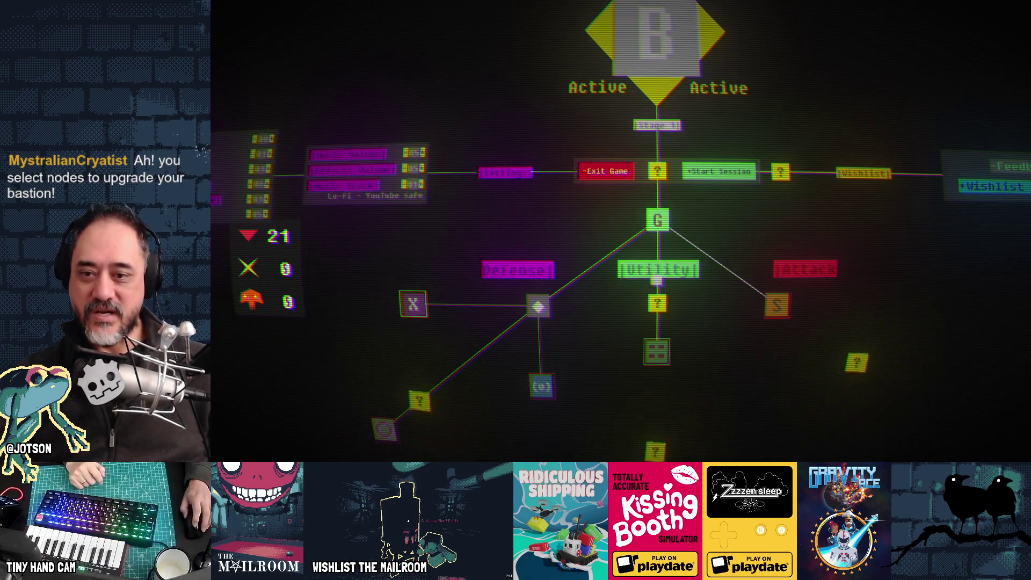
{"action": "scroll", "coordinate": [795, 424], "scroll_direction": "up", "scroll_amount": 2}
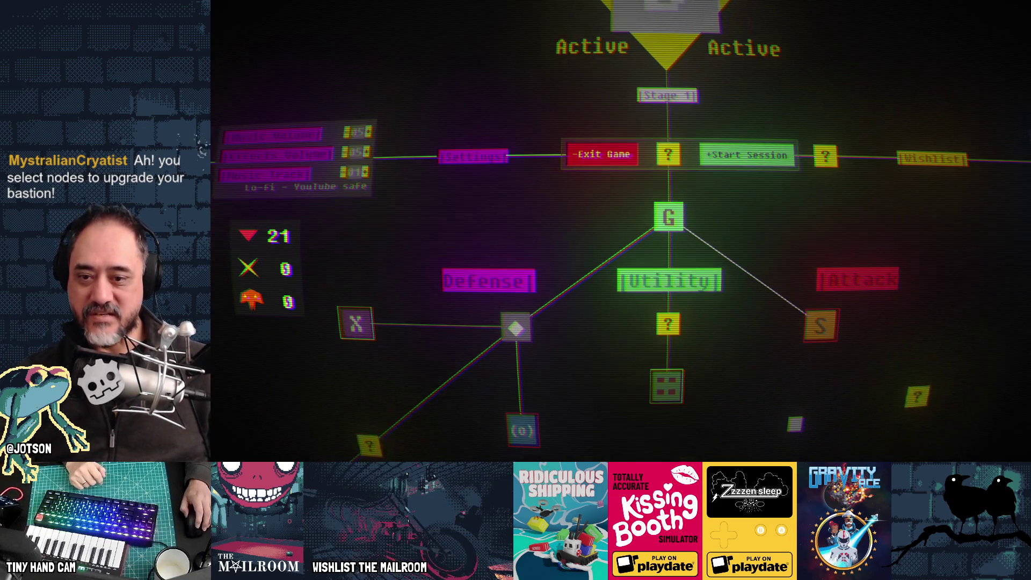
{"action": "mouse_move", "coordinate": [740, 365]}
{"action": "left_mouse_down"}
{"action": "mouse_move", "coordinate": [824, 214]}
{"action": "mouse_move", "coordinate": [720, 221]}
{"action": "left_mouse_up"}
Buy the 1-point 'Boosters spawn periodically' Utility upgrade, leaving 20 points
{"action": "mouse_move", "coordinate": [810, 196]}
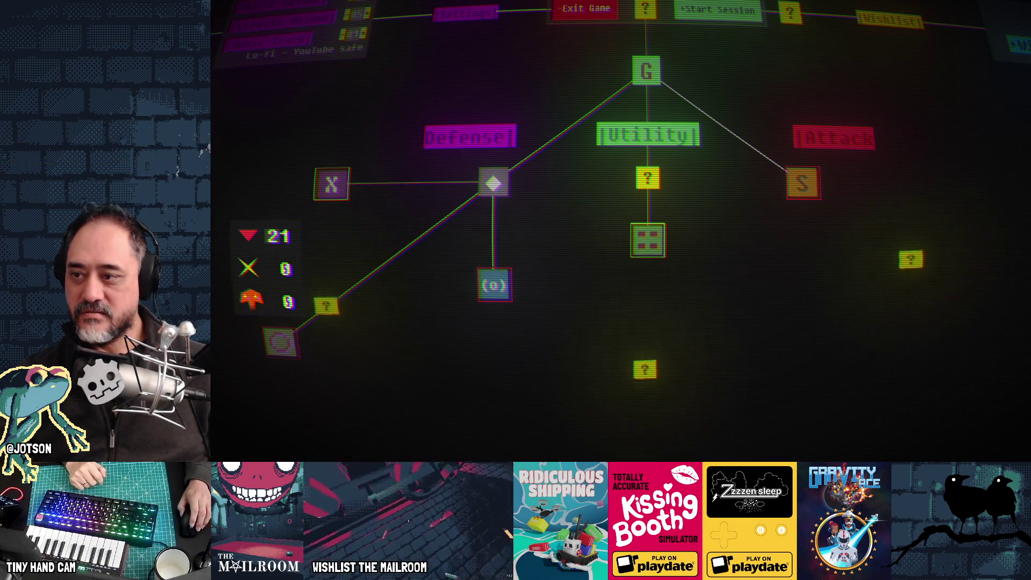
{"action": "mouse_move", "coordinate": [649, 179]}
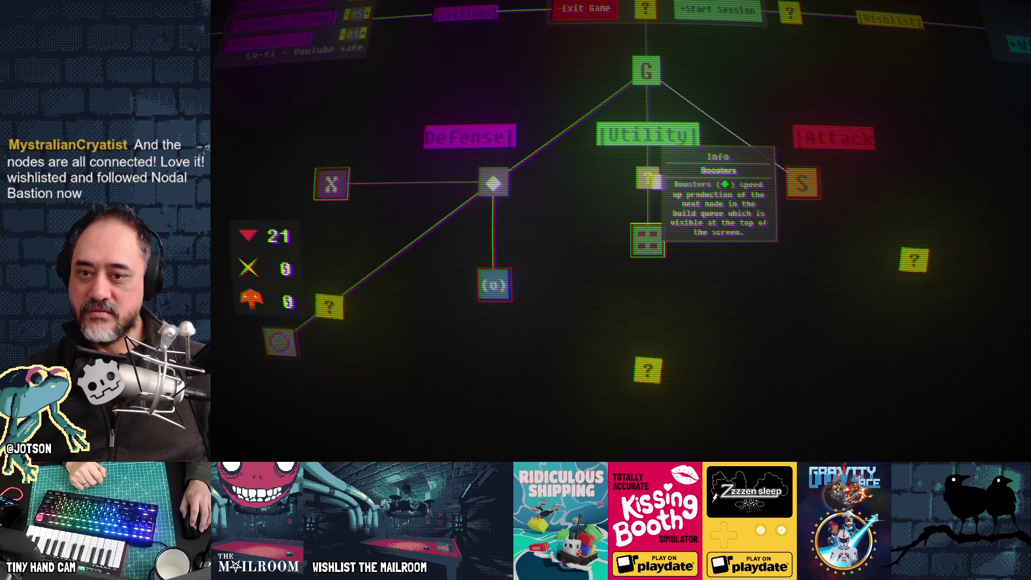
{"action": "mouse_move", "coordinate": [654, 253]}
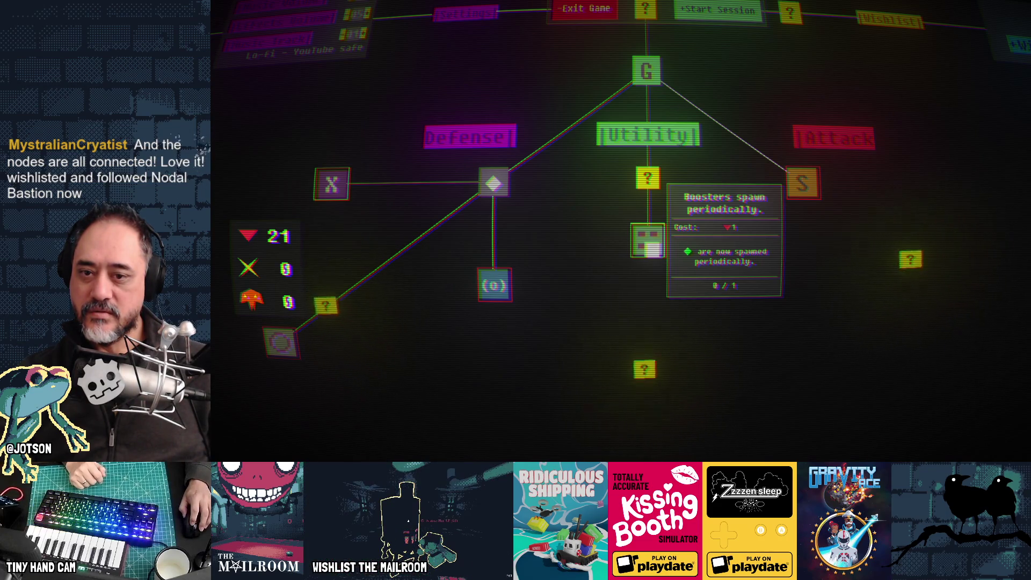
{"action": "left_click", "coordinate": [652, 248]}
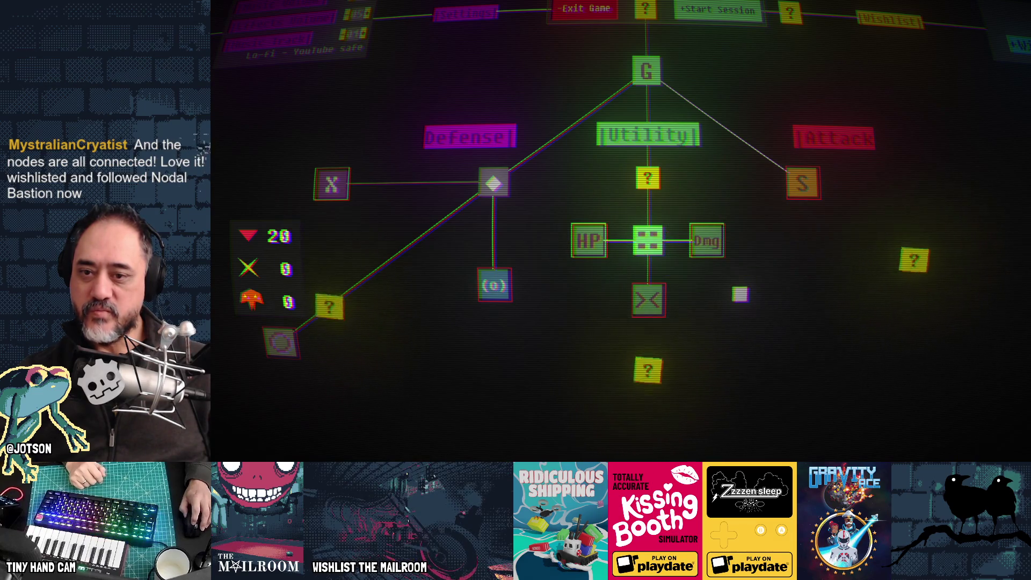
Review the Utility node info cards and pan over to the Defense branch nodes
{"action": "mouse_move", "coordinate": [651, 243]}
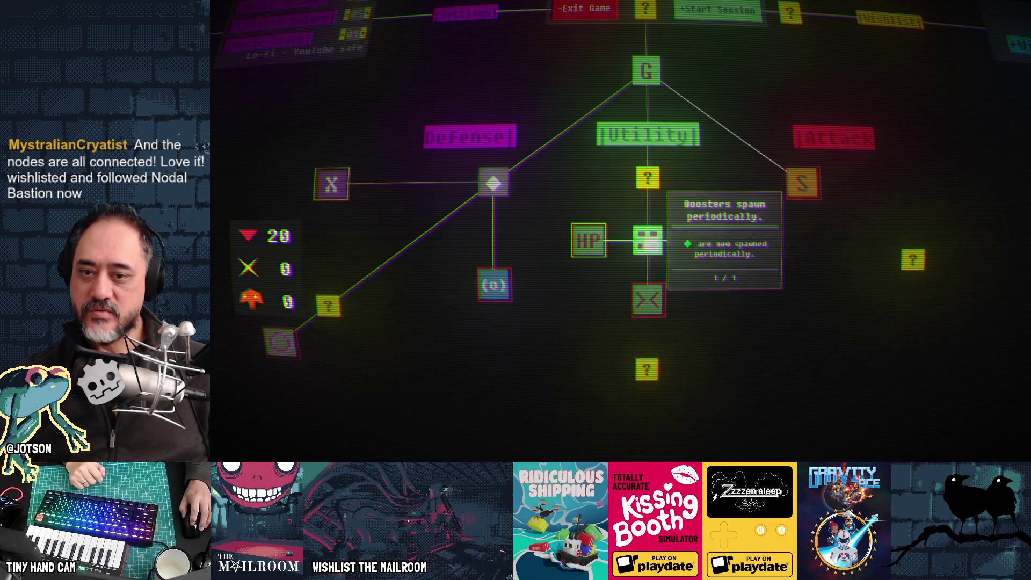
{"action": "mouse_move", "coordinate": [650, 304]}
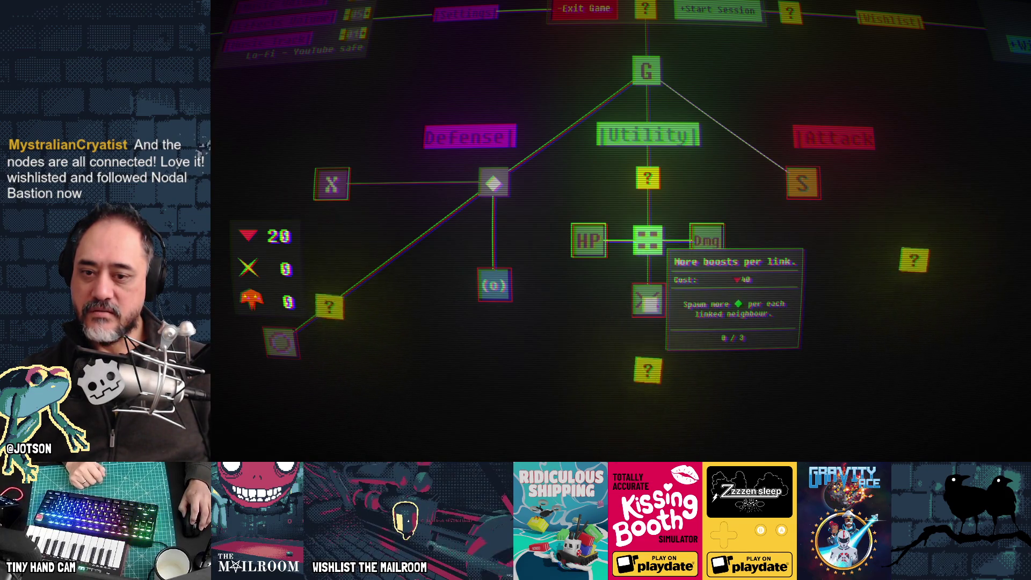
{"action": "mouse_move", "coordinate": [701, 245]}
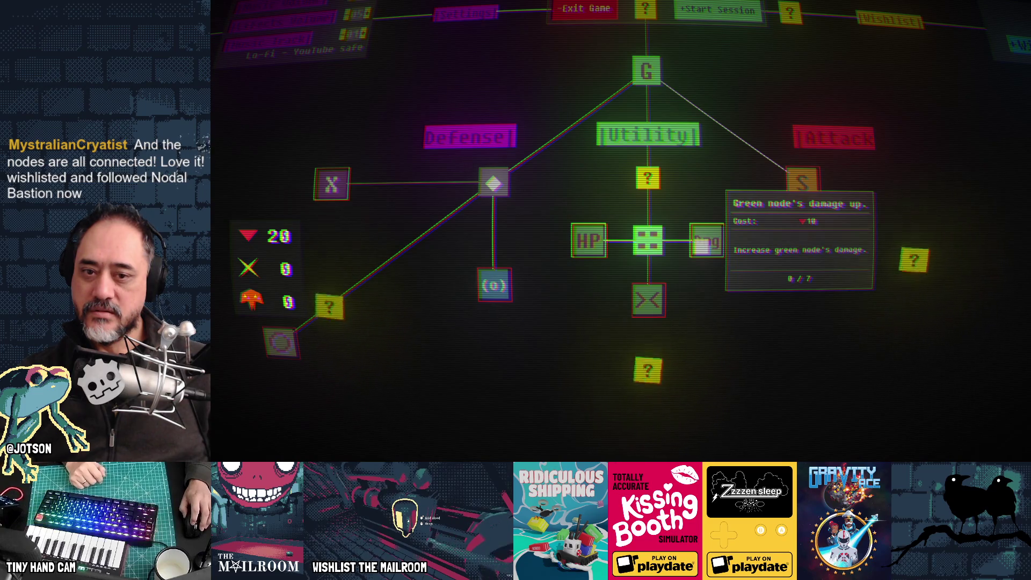
{"action": "mouse_move", "coordinate": [595, 243]}
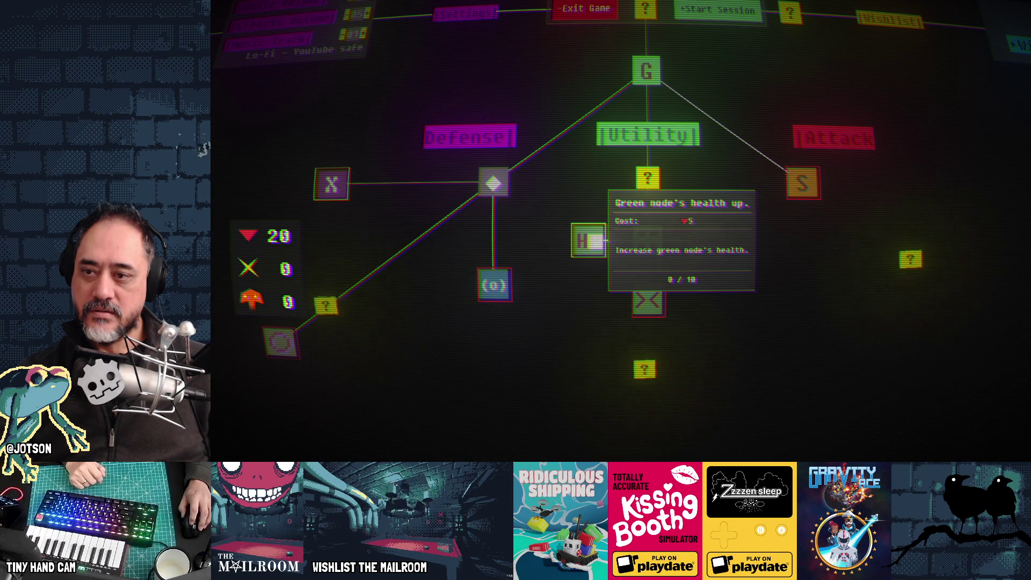
{"action": "left_click_drag", "start_coordinate": [368, 267], "coordinate": [621, 239]}
{"action": "mouse_move", "coordinate": [575, 289]}
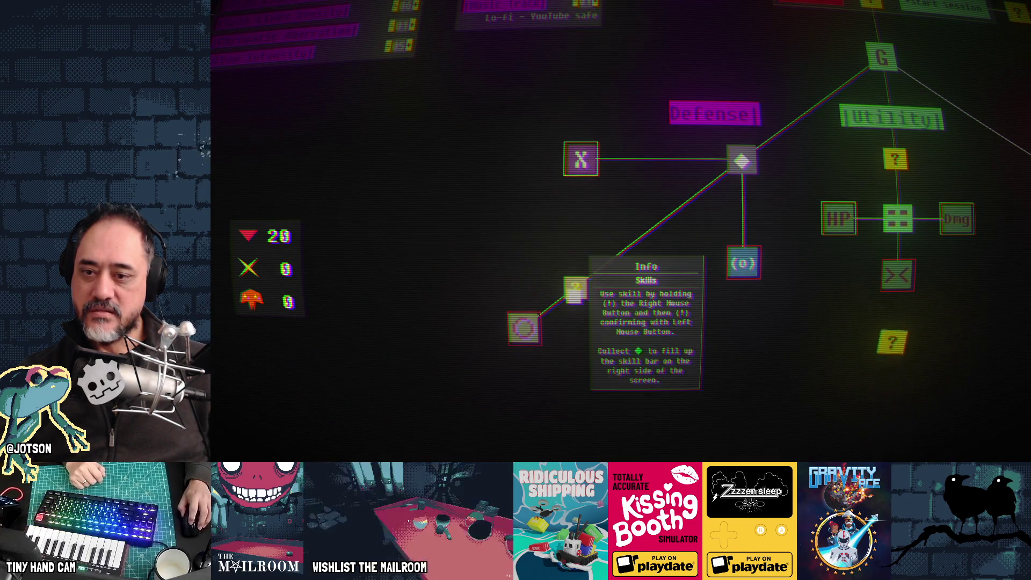
{"action": "mouse_move", "coordinate": [532, 323]}
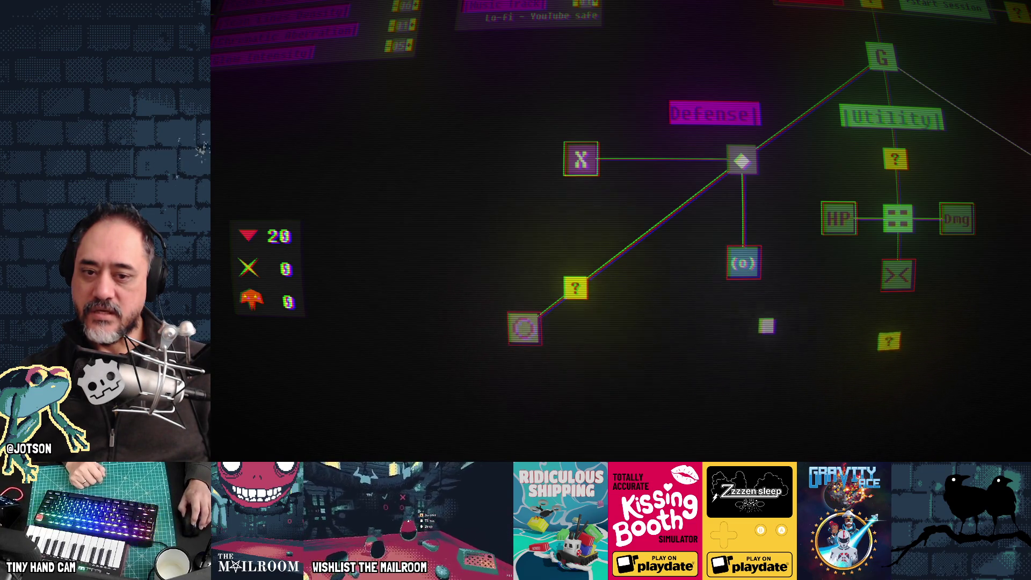
Look over the Attack branch nodes with 5 points left, then start a new session
{"action": "left_click_drag", "start_coordinate": [742, 324], "coordinate": [568, 316]}
{"action": "mouse_move", "coordinate": [657, 339]}
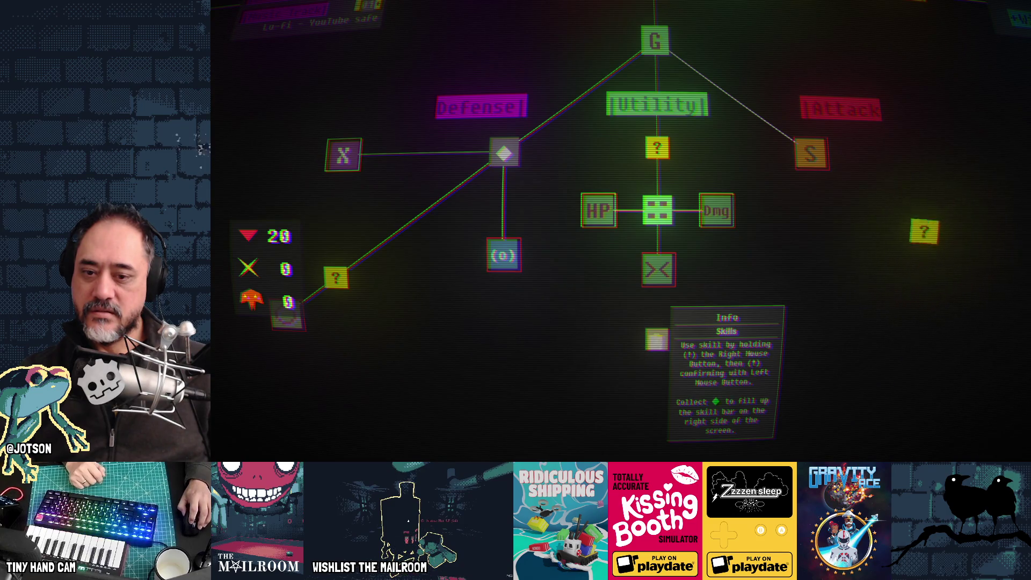
{"action": "scroll", "coordinate": [752, 244], "scroll_direction": "down", "scroll_amount": 2}
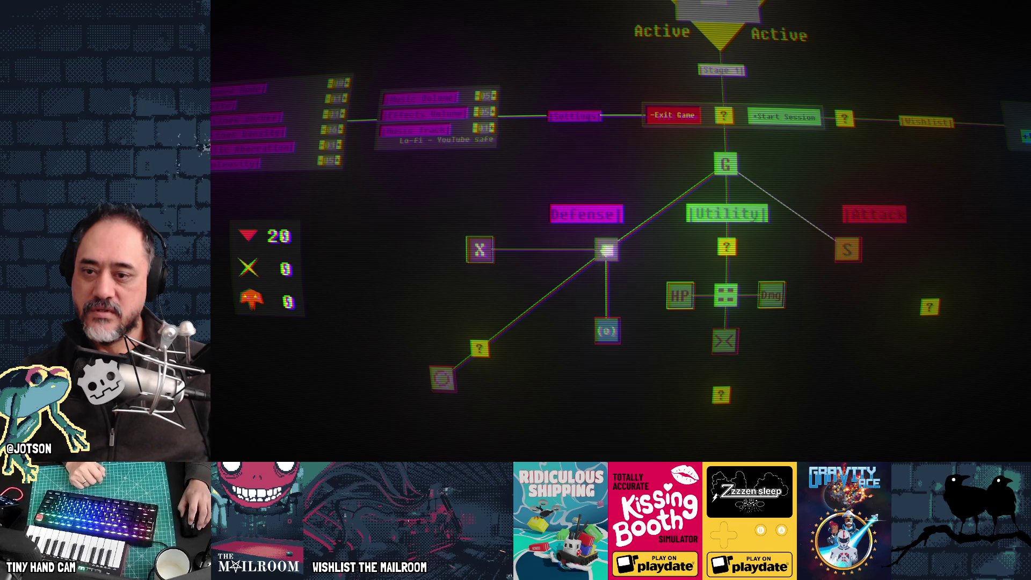
{"action": "mouse_move", "coordinate": [605, 250]}
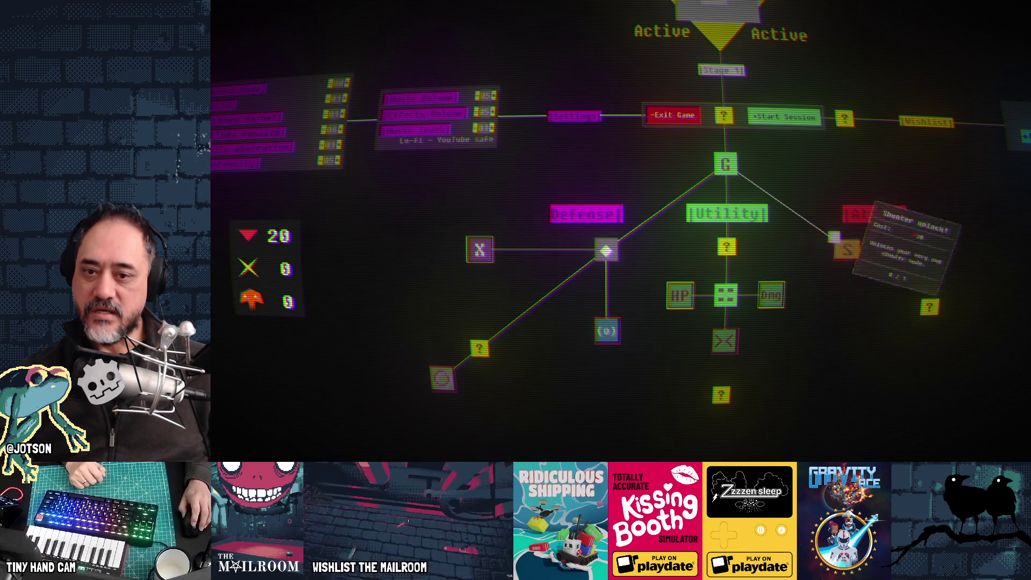
{"action": "mouse_move", "coordinate": [769, 302]}
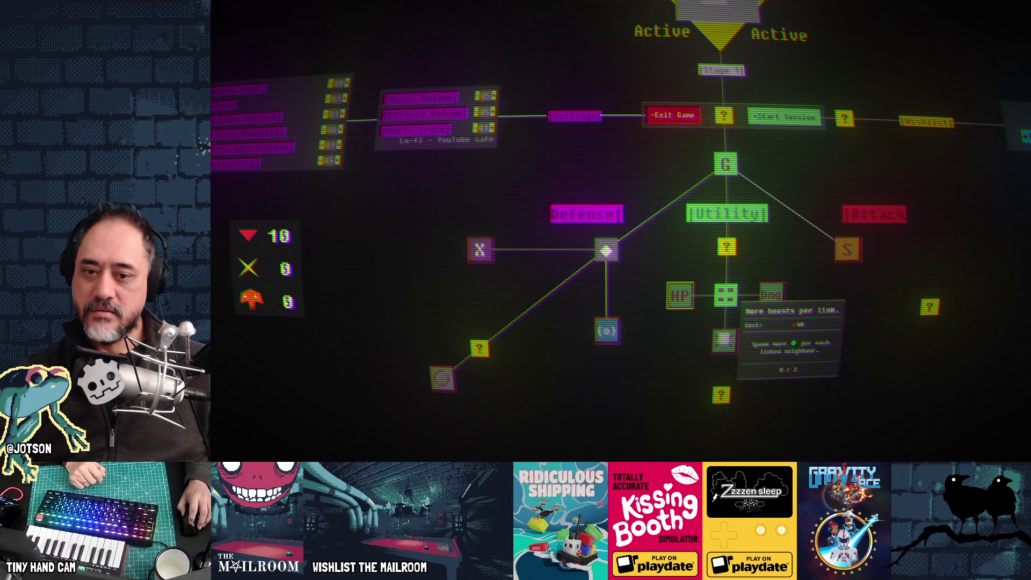
{"action": "mouse_move", "coordinate": [693, 309]}
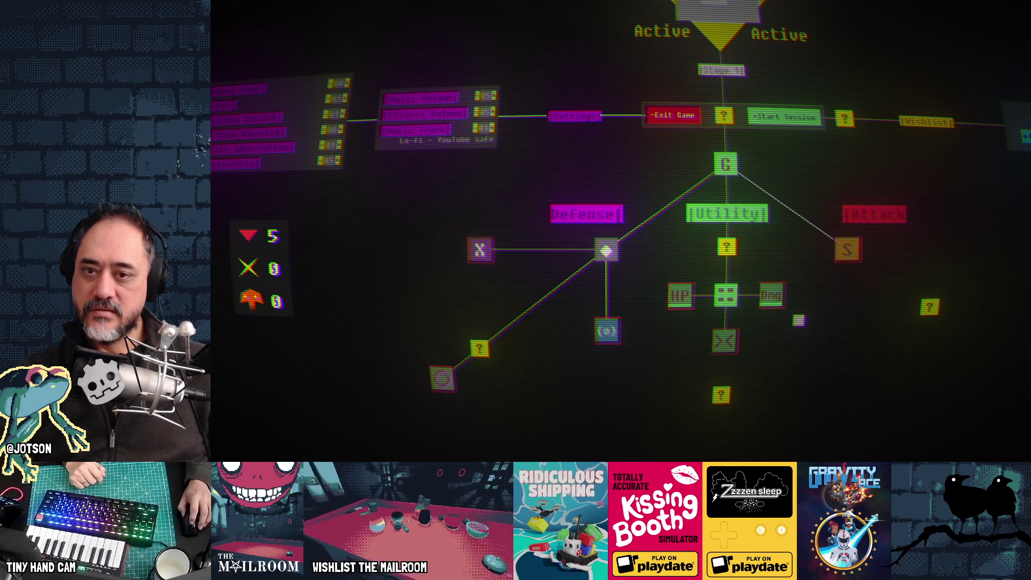
{"action": "left_click", "coordinate": [801, 124]}
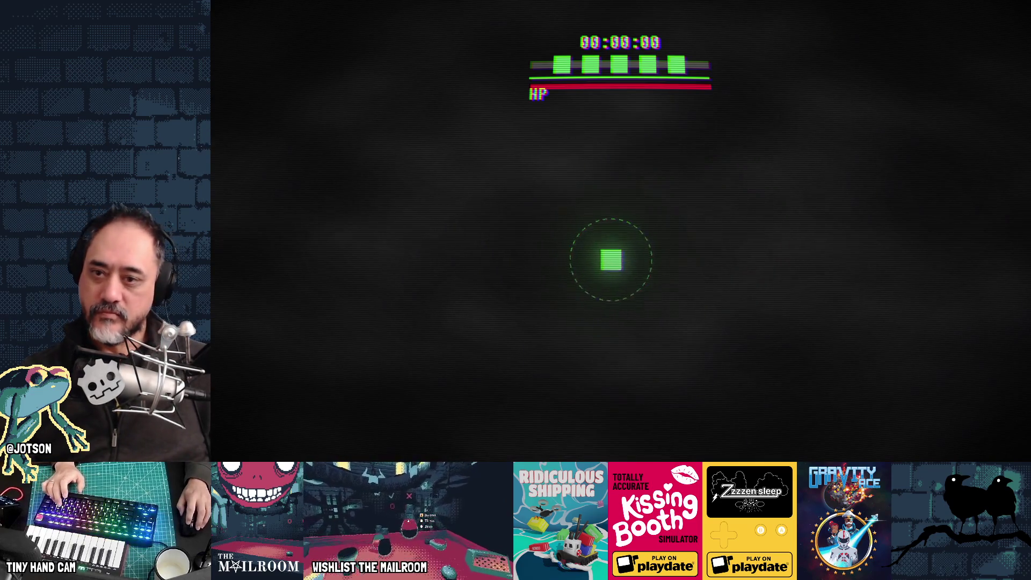
Fire at the incoming enemies and fight until the core dies, earning 34 points for 39 total
{"action": "left_click", "coordinate": [652, 257]}
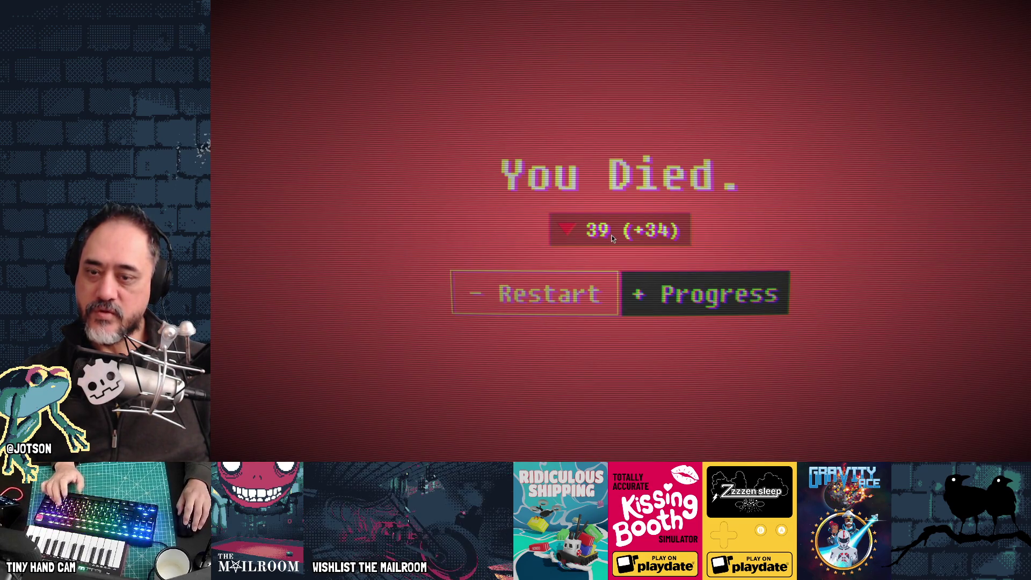
Take the green node's HP and Dmg upgrades, cutting points from 39 to 14, and start a new session
{"action": "left_click", "coordinate": [741, 291]}
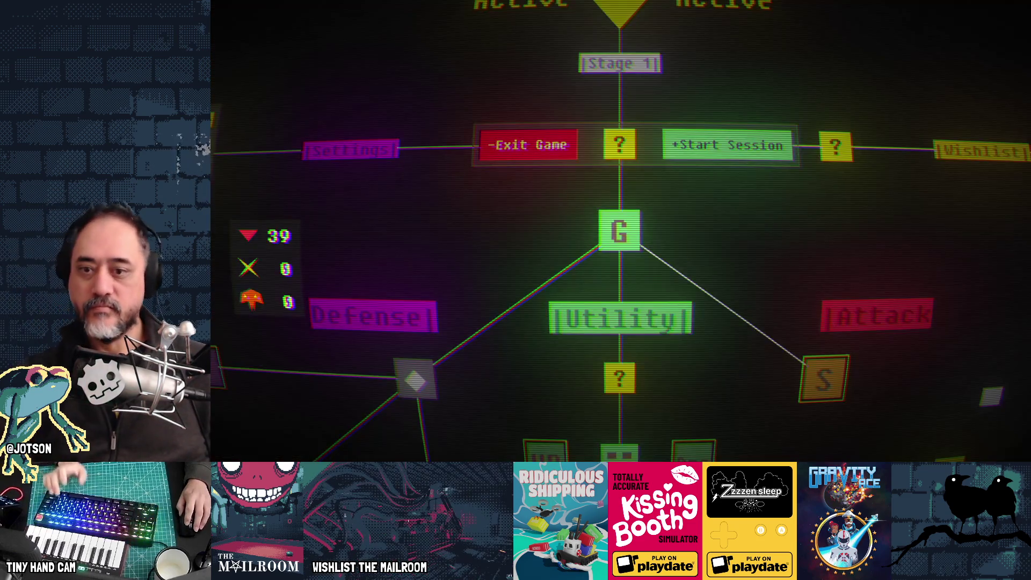
{"action": "mouse_move", "coordinate": [666, 248]}
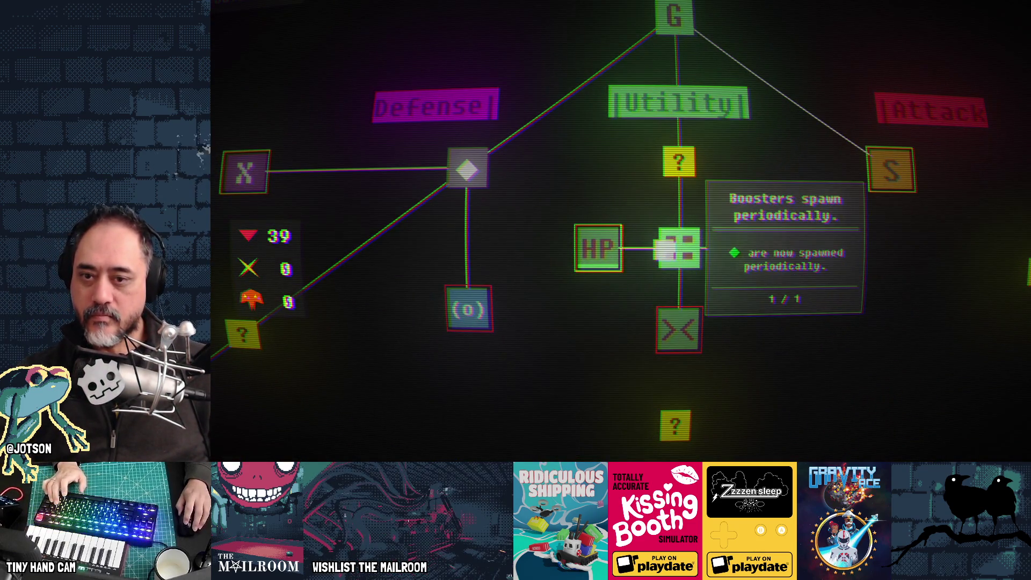
{"action": "mouse_move", "coordinate": [691, 333]}
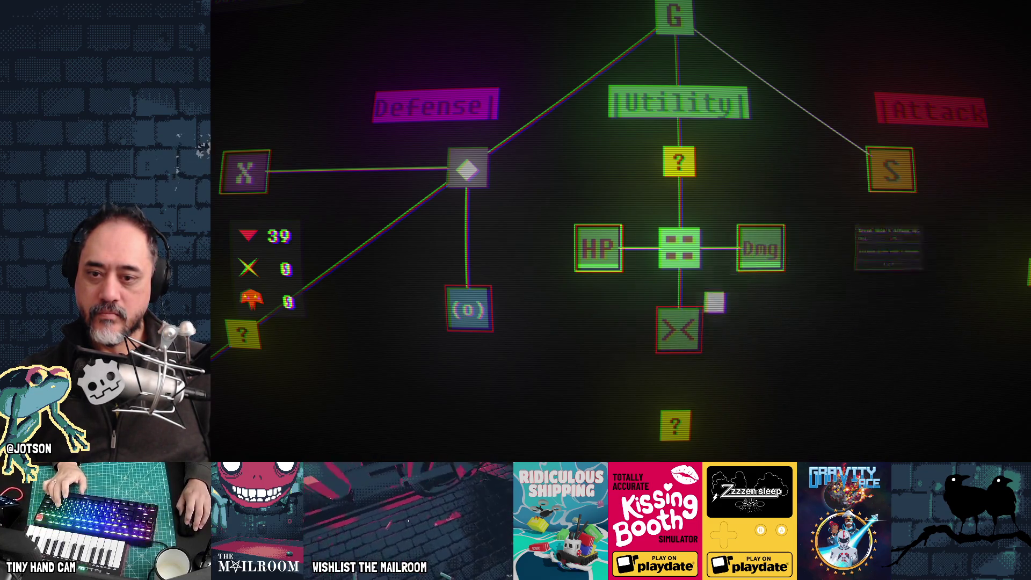
{"action": "mouse_move", "coordinate": [744, 262]}
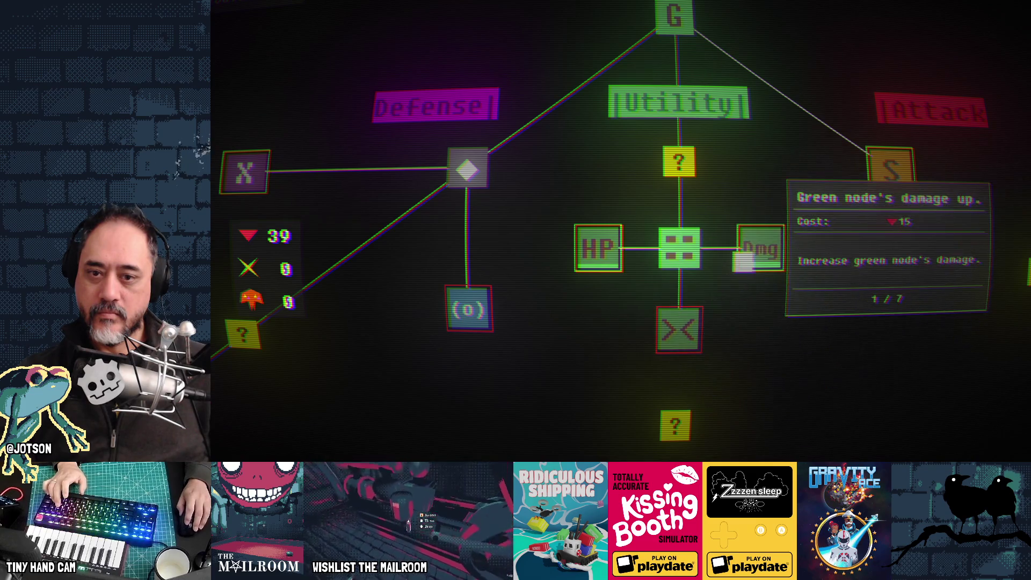
{"action": "mouse_move", "coordinate": [618, 258]}
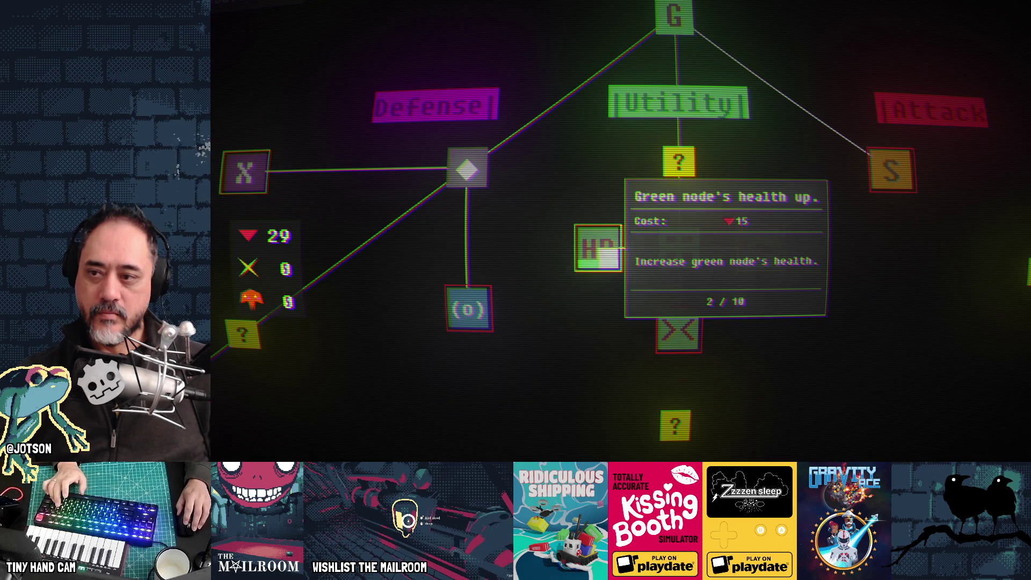
{"action": "mouse_move", "coordinate": [779, 260]}
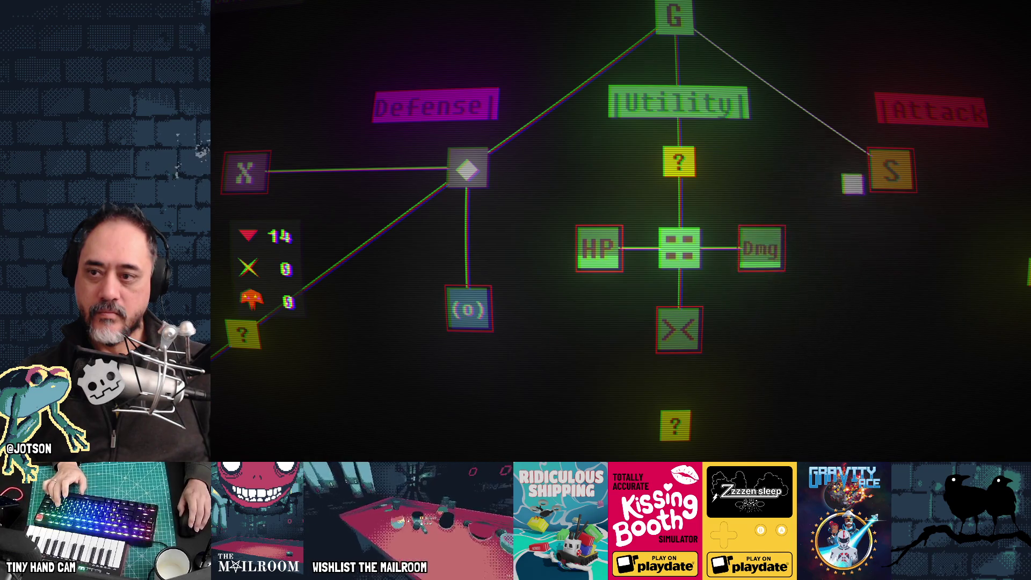
{"action": "left_click", "coordinate": [672, 102]}
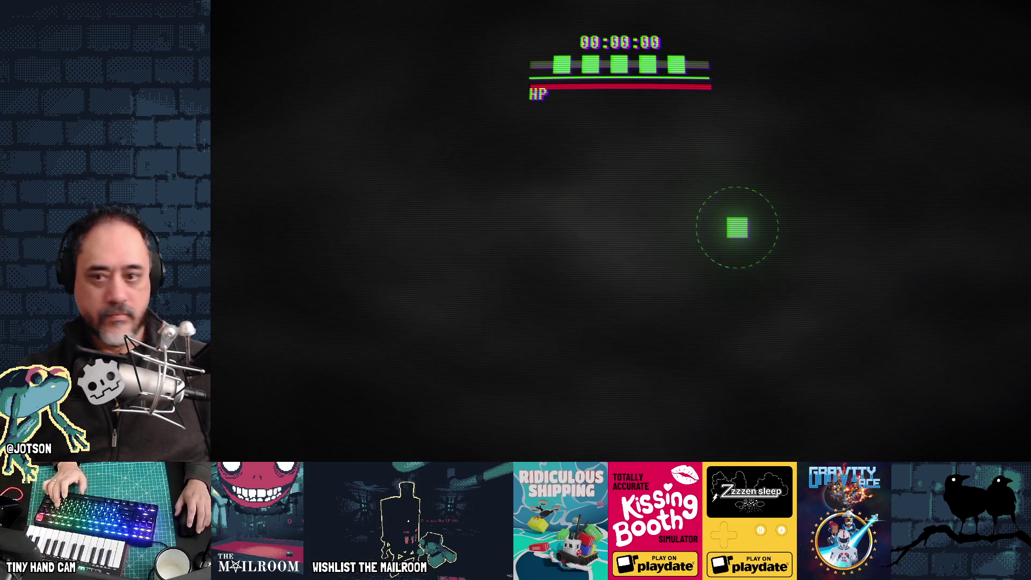
Move with A, S and W until dying with 46 points, then open the progress tree showing 60
{"action": "key", "text": "a"}
{"action": "key", "text": "s"}
{"action": "key", "text": "w"}
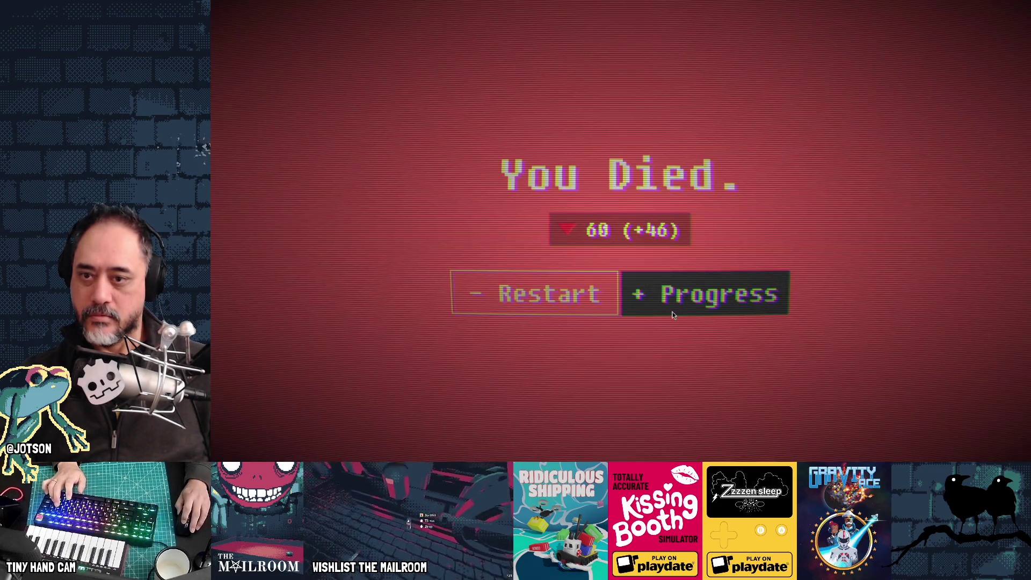
{"action": "left_click", "coordinate": [704, 297]}
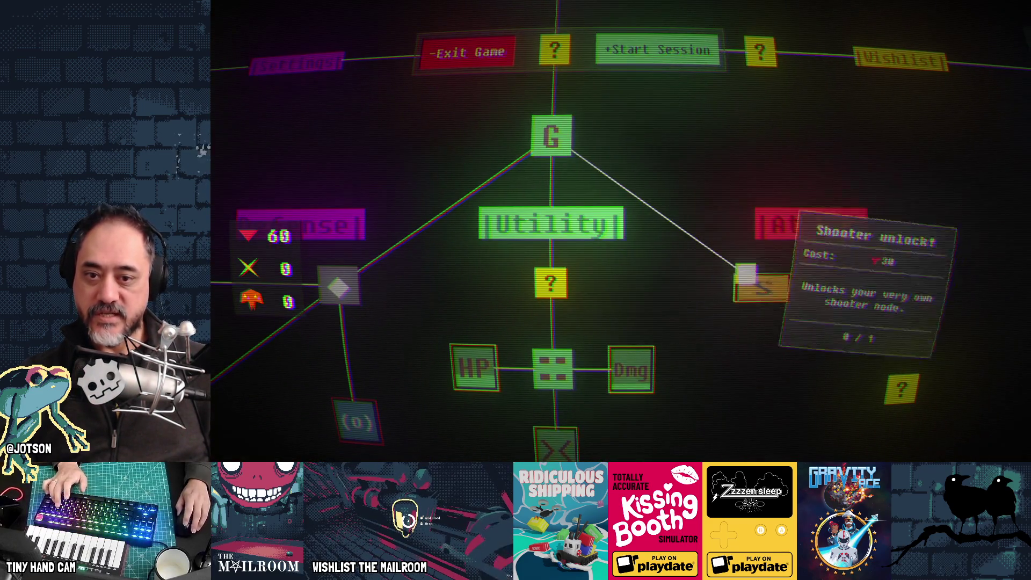
Buy the Shooter unlock and pan across the tree to view the Defense branch
{"action": "left_click", "coordinate": [766, 287]}
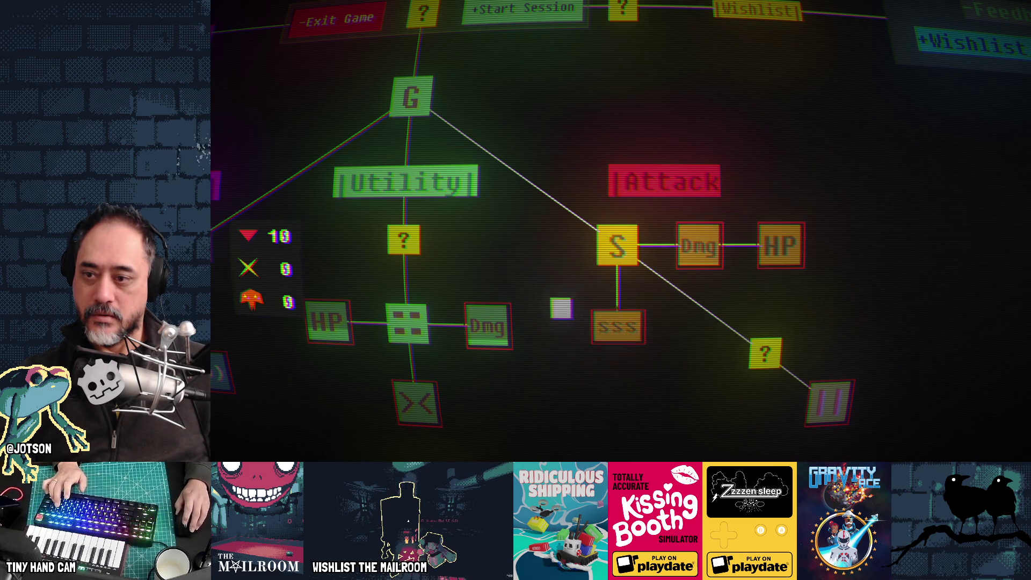
{"action": "left_click_drag", "start_coordinate": [531, 329], "coordinate": [785, 310]}
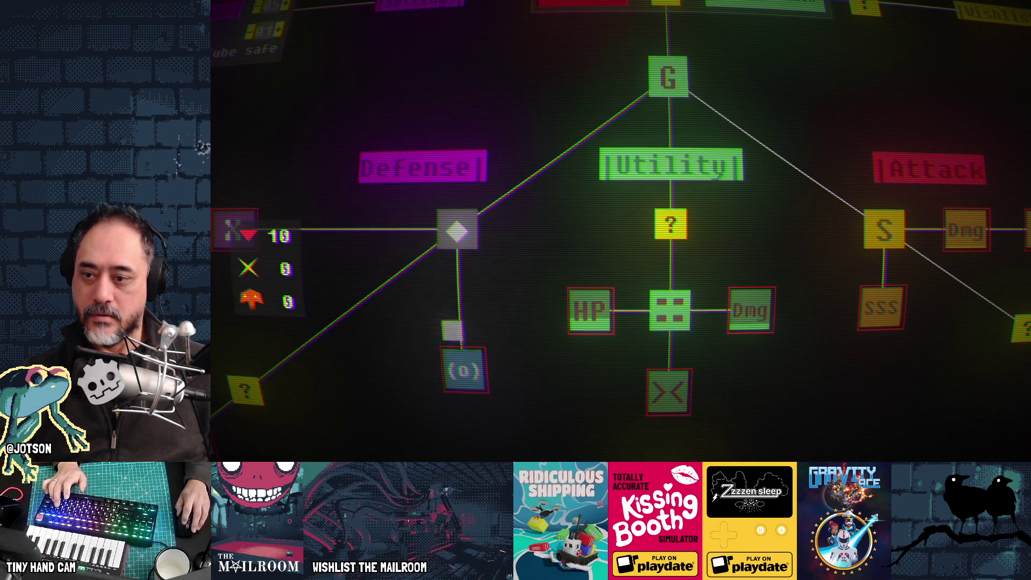
{"action": "left_click_drag", "start_coordinate": [320, 284], "coordinate": [559, 283]}
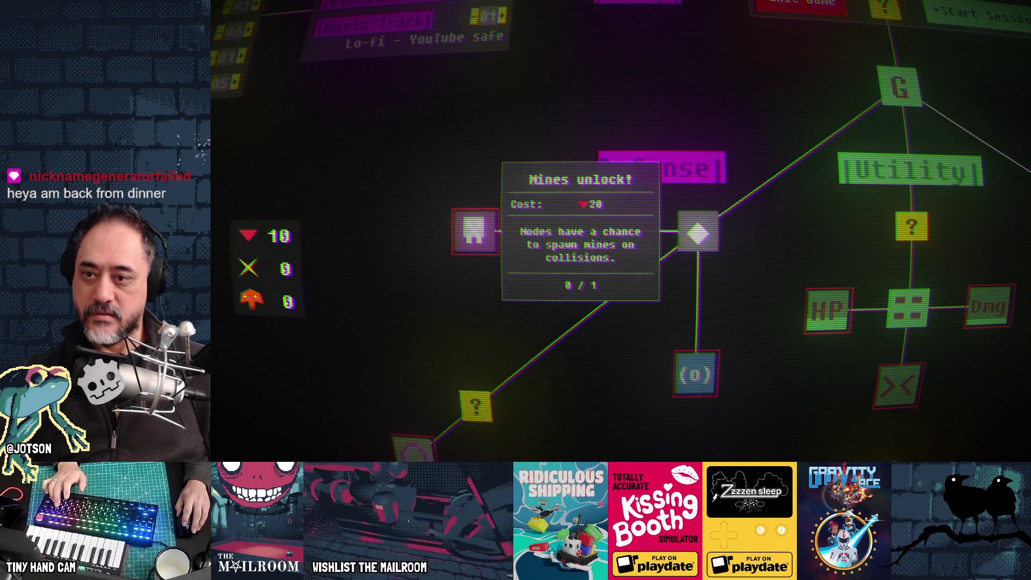
{"action": "left_click_drag", "start_coordinate": [560, 283], "coordinate": [285, 294]}
{"action": "left_click_drag", "start_coordinate": [645, 269], "coordinate": [488, 303]}
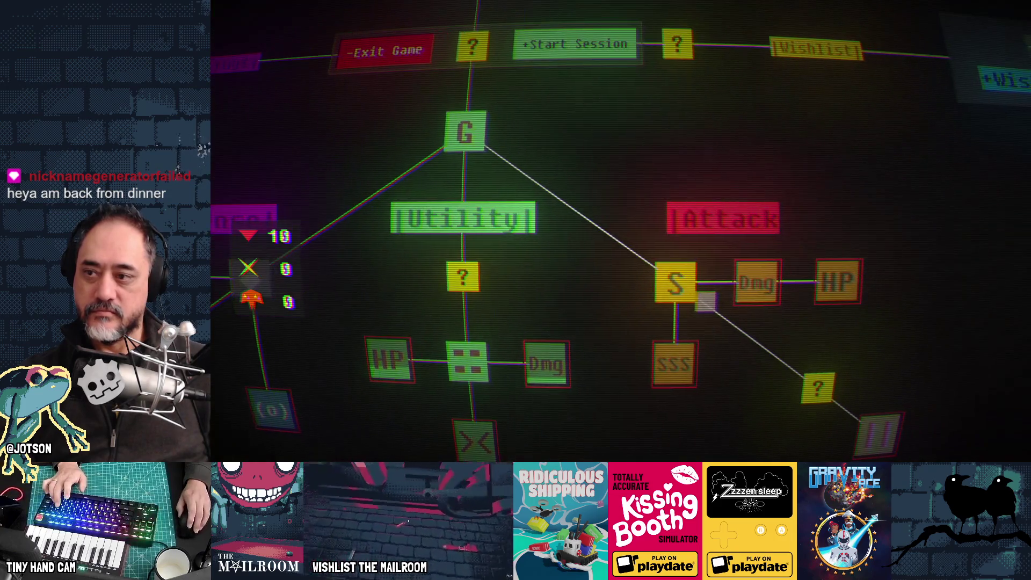
Inspect the Utility and Attack node cards, then start a new session
{"action": "mouse_move", "coordinate": [784, 280]}
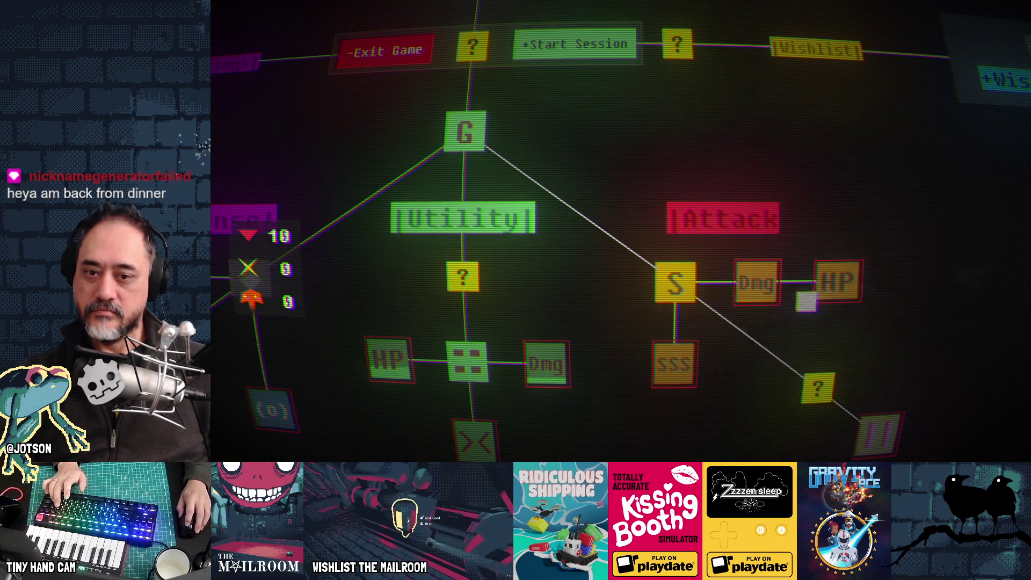
{"action": "mouse_move", "coordinate": [834, 369]}
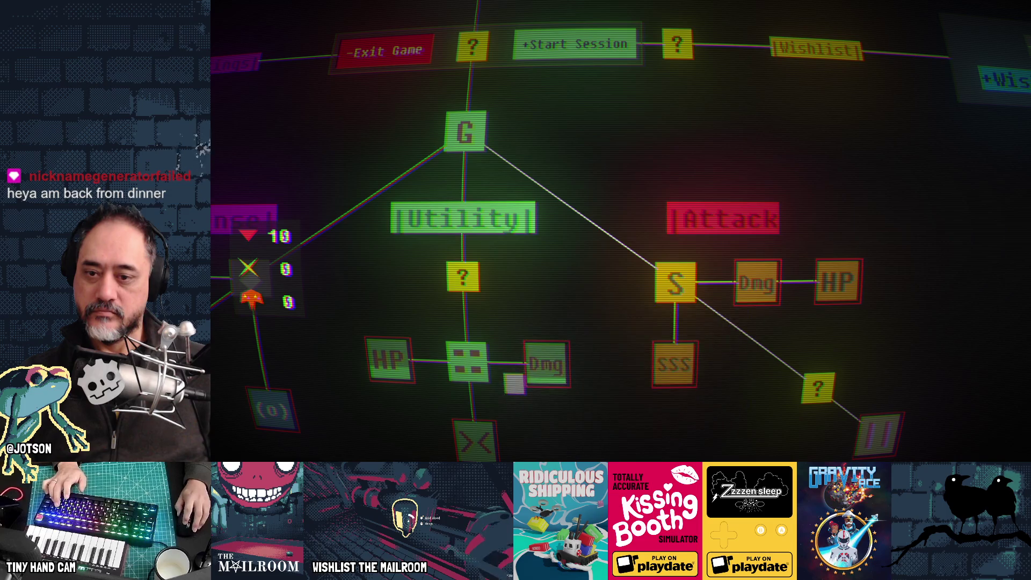
{"action": "mouse_move", "coordinate": [484, 433]}
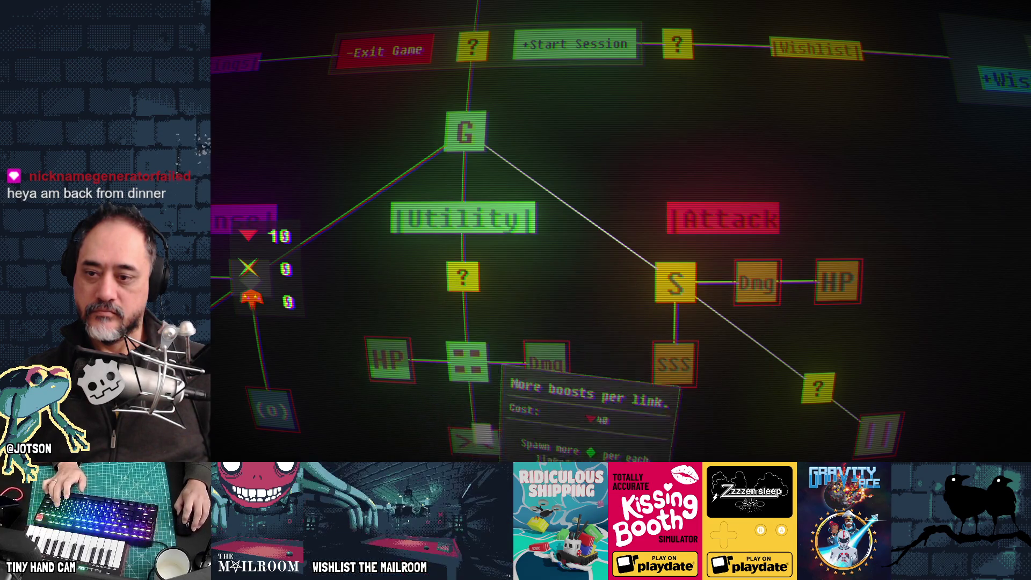
{"action": "left_click", "coordinate": [573, 42]}
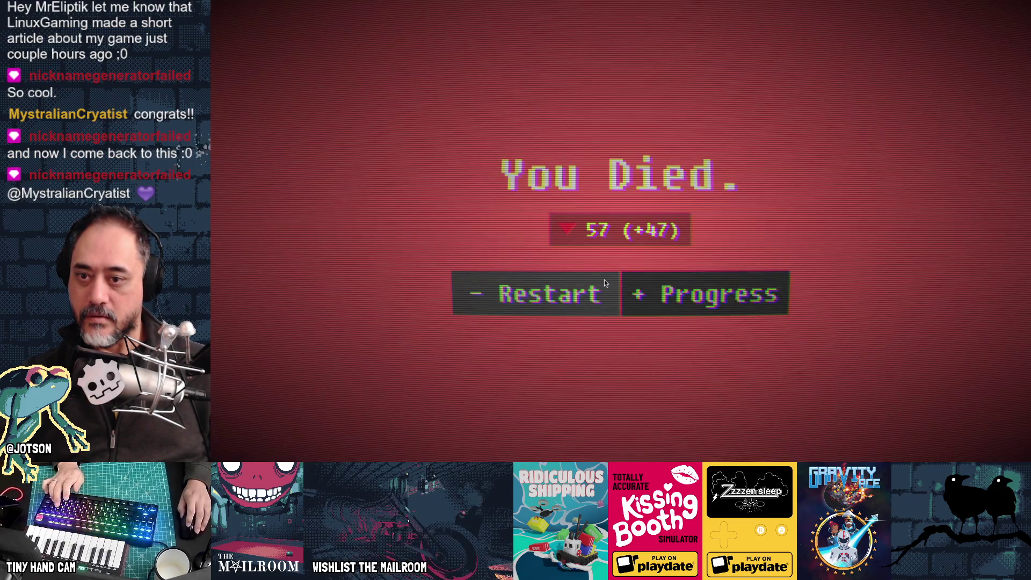
Buy another green node Dmg level, leaving 12 points, and start a new session
{"action": "left_click", "coordinate": [686, 293]}
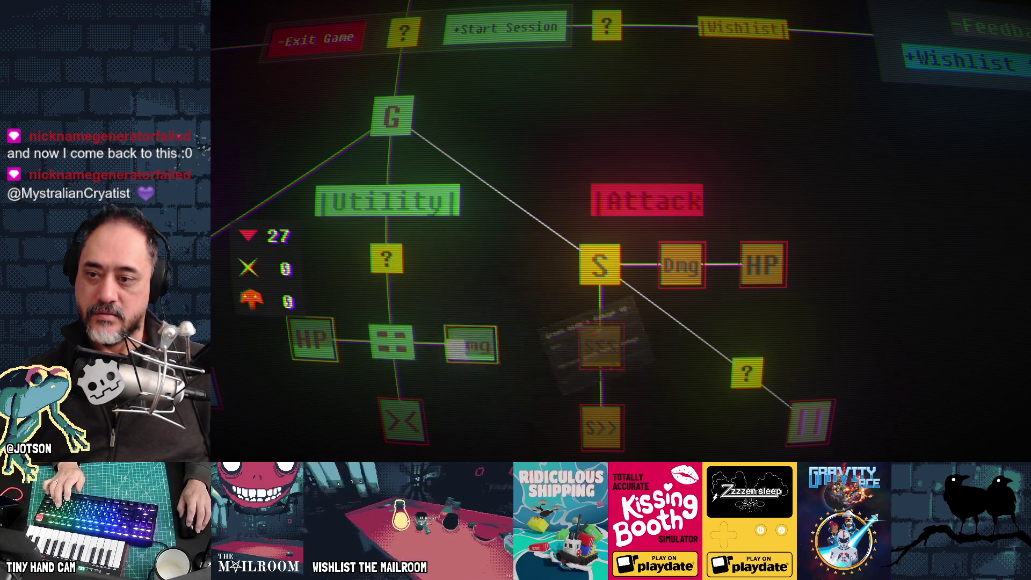
{"action": "left_click", "coordinate": [457, 349]}
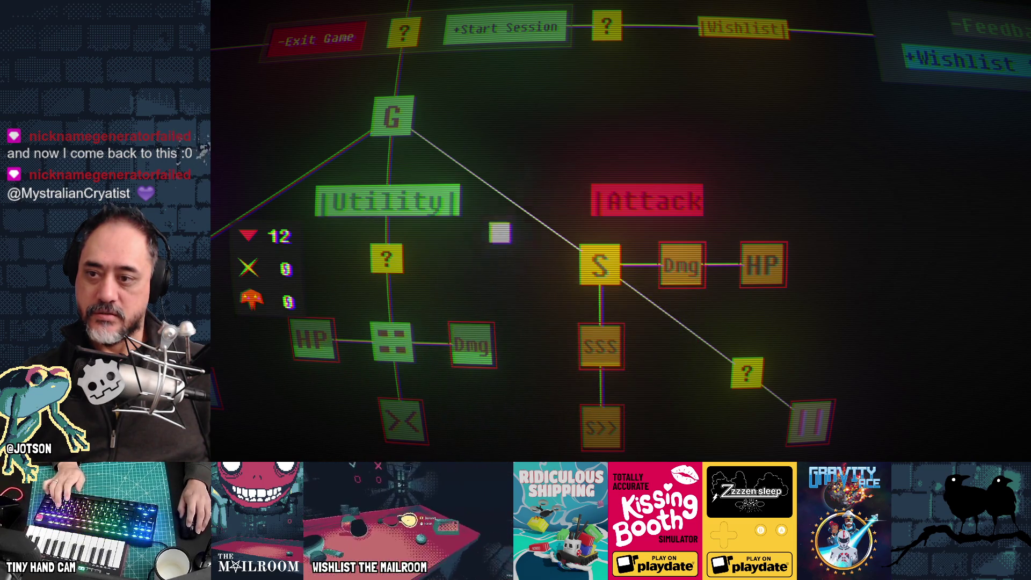
{"action": "left_click", "coordinate": [505, 27]}
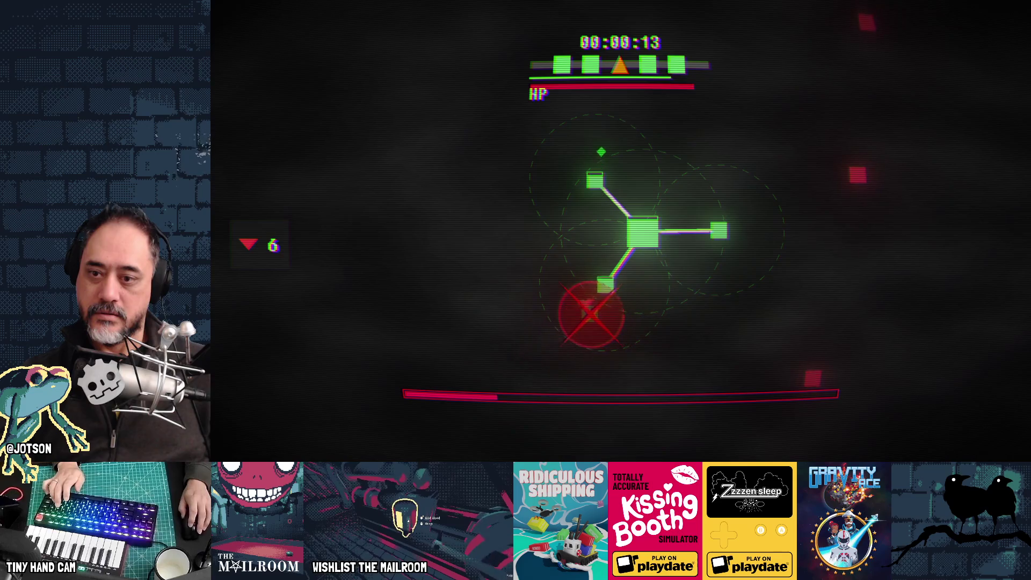
Use Space to shift the orbiting node to the lower-left node and then to a new branch
{"action": "key", "text": "space"}
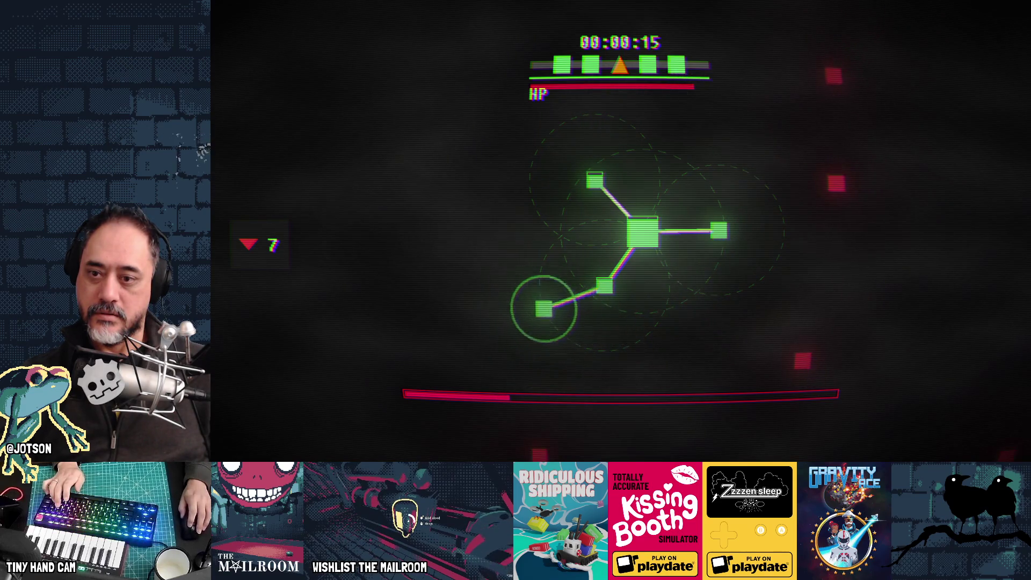
{"action": "key", "text": "space"}
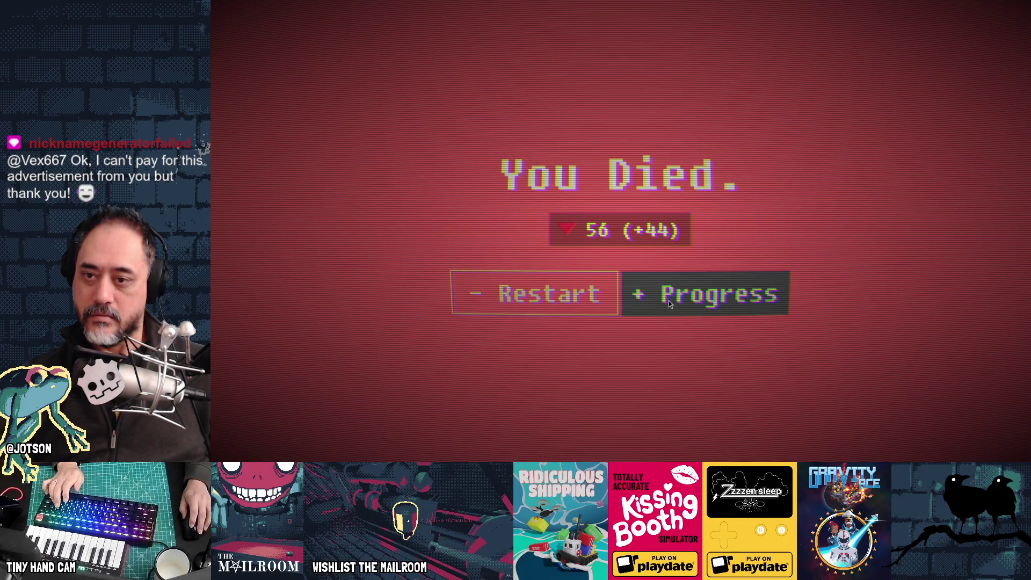
Buy the 40-point 'More boosts per link' upgrade, dropping points from 56 to 16, and start a run
{"action": "left_click", "coordinate": [669, 301]}
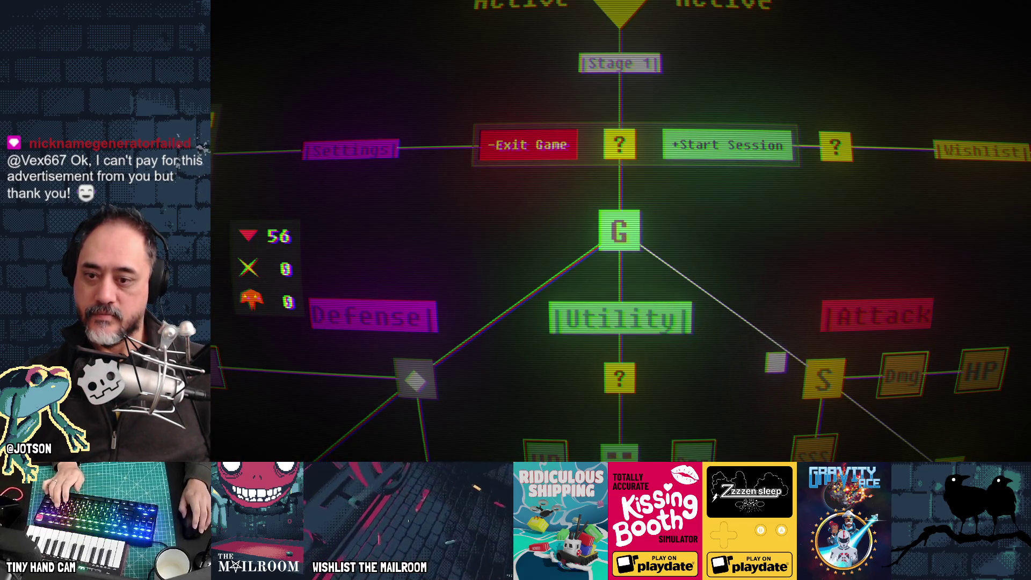
{"action": "mouse_move", "coordinate": [636, 336]}
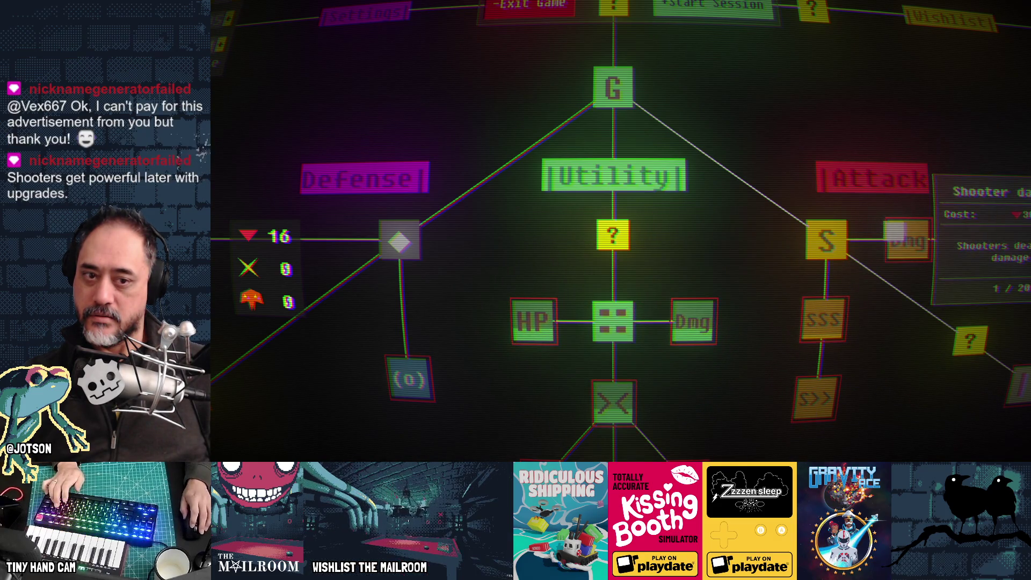
{"action": "left_click", "coordinate": [675, 96]}
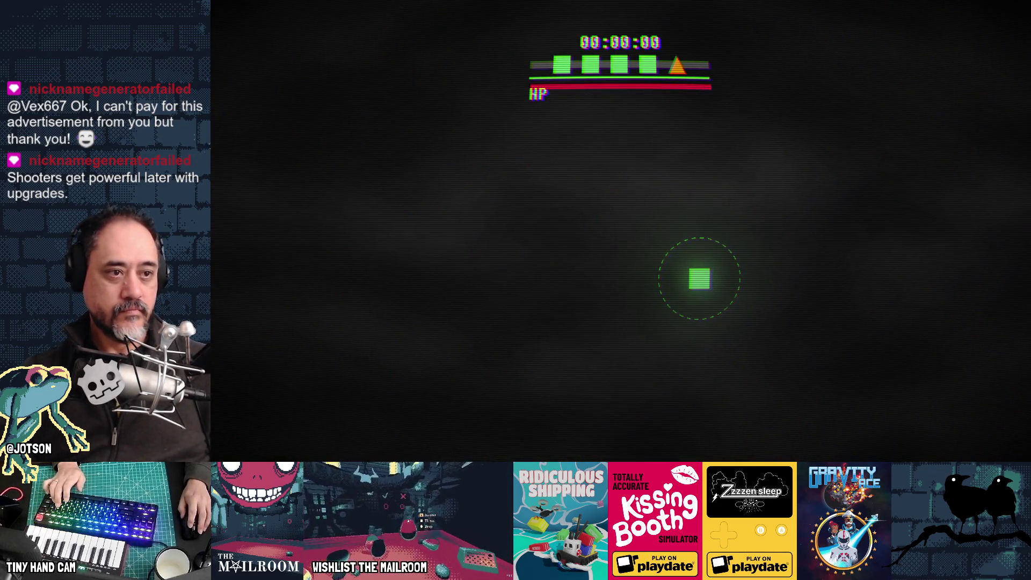
Steer the player square left and play on until the run ends, totalling 64 points
{"action": "key", "text": "a"}
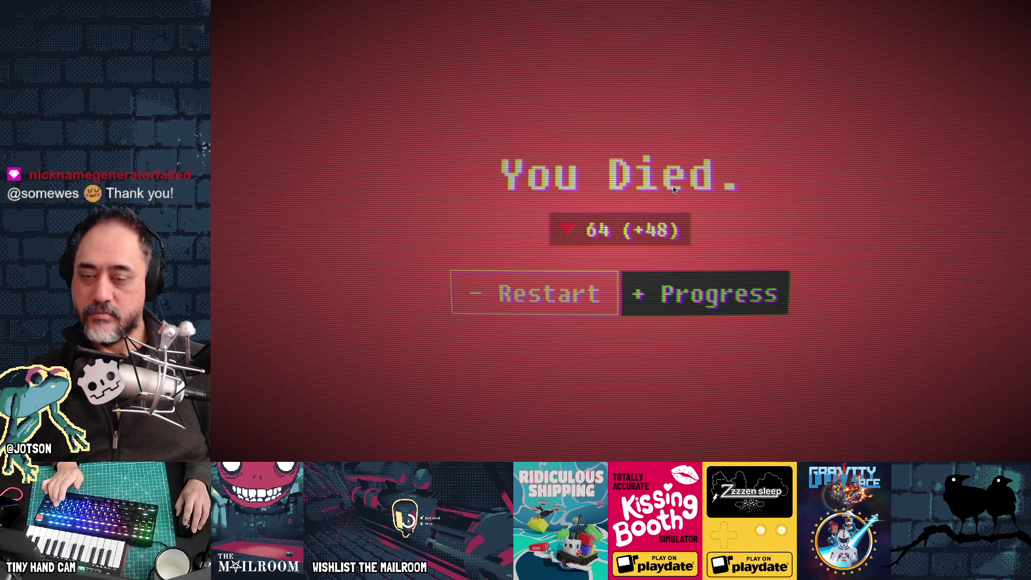
In the progress tree's Utility branch, buy More boosts per link for 40 points, leaving 24
{"action": "left_click", "coordinate": [675, 294]}
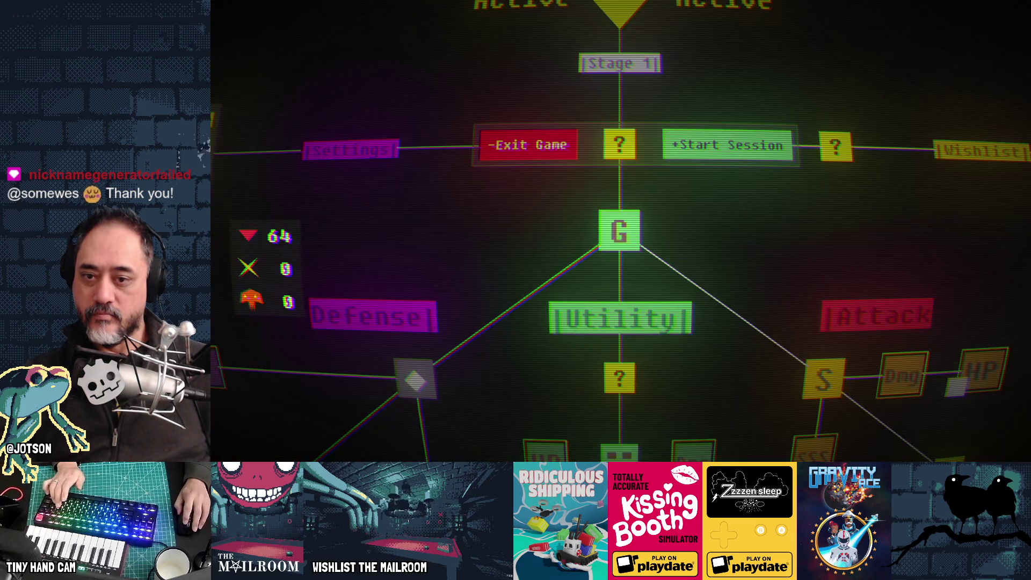
{"action": "mouse_move", "coordinate": [757, 354]}
{"action": "left_mouse_down"}
{"action": "mouse_move", "coordinate": [707, 317]}
{"action": "mouse_move", "coordinate": [660, 205]}
{"action": "left_mouse_up"}
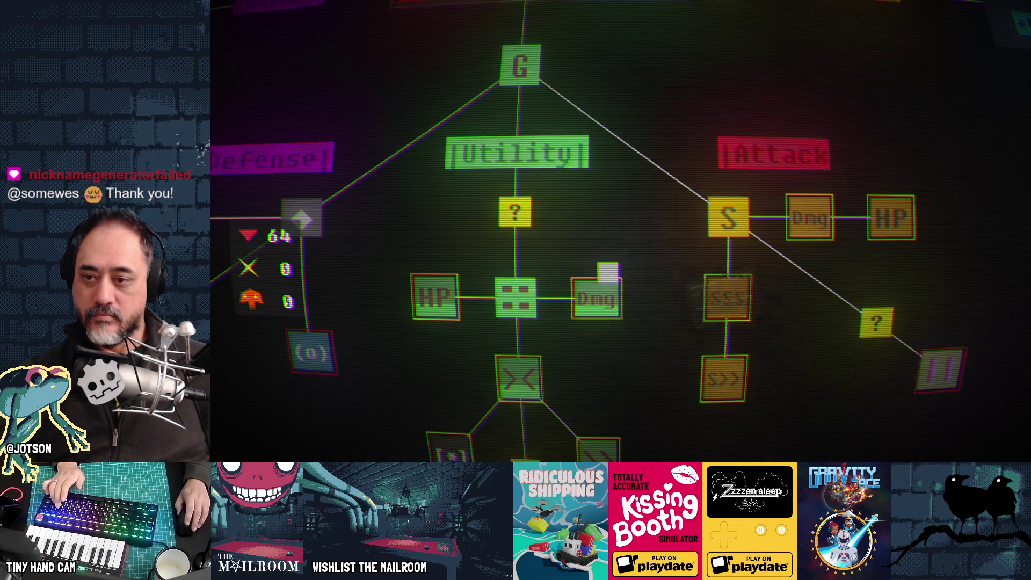
{"action": "left_click_drag", "start_coordinate": [606, 364], "coordinate": [725, 223]}
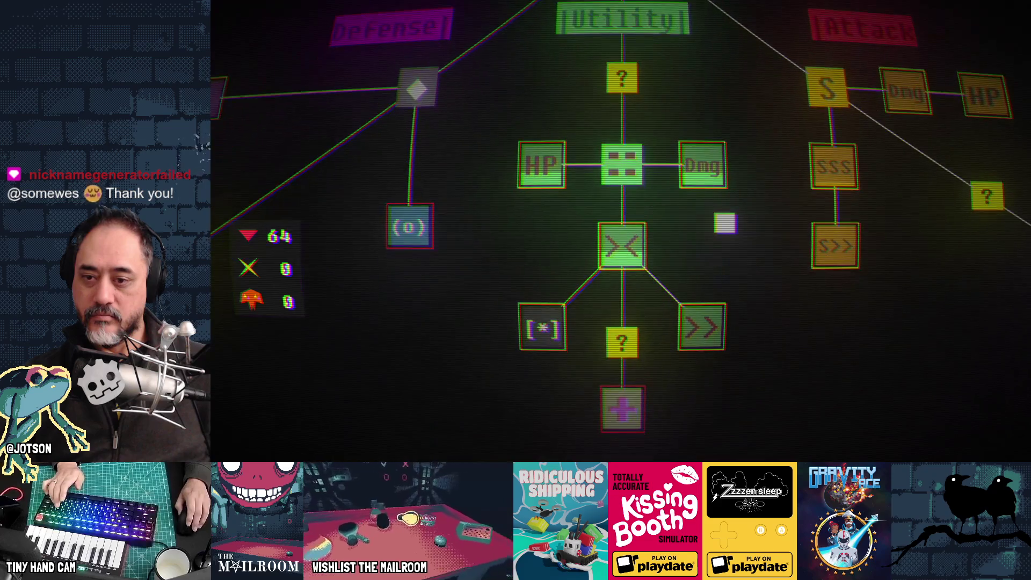
{"action": "mouse_move", "coordinate": [698, 325]}
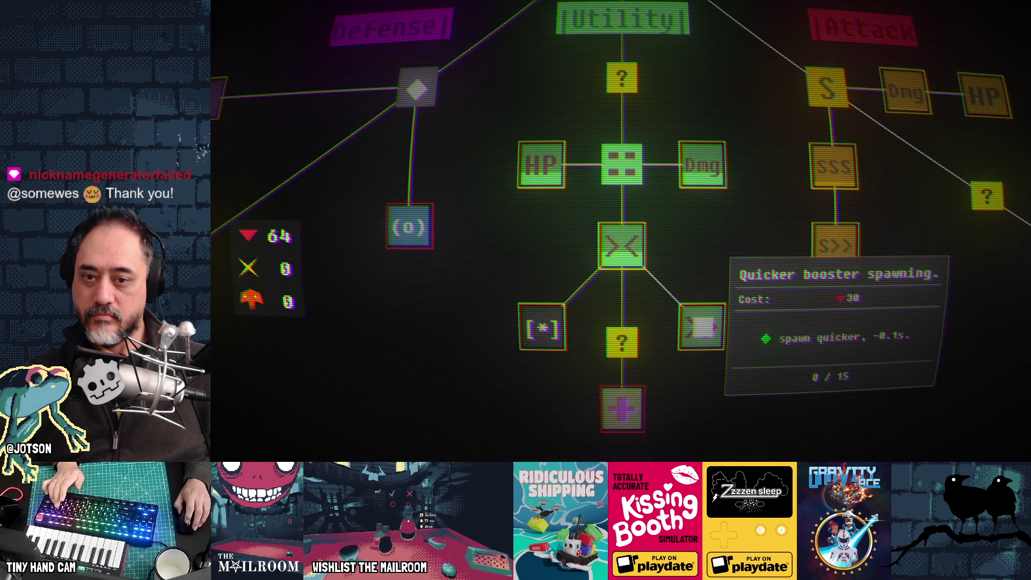
{"action": "mouse_move", "coordinate": [635, 335]}
{"action": "mouse_move", "coordinate": [621, 246]}
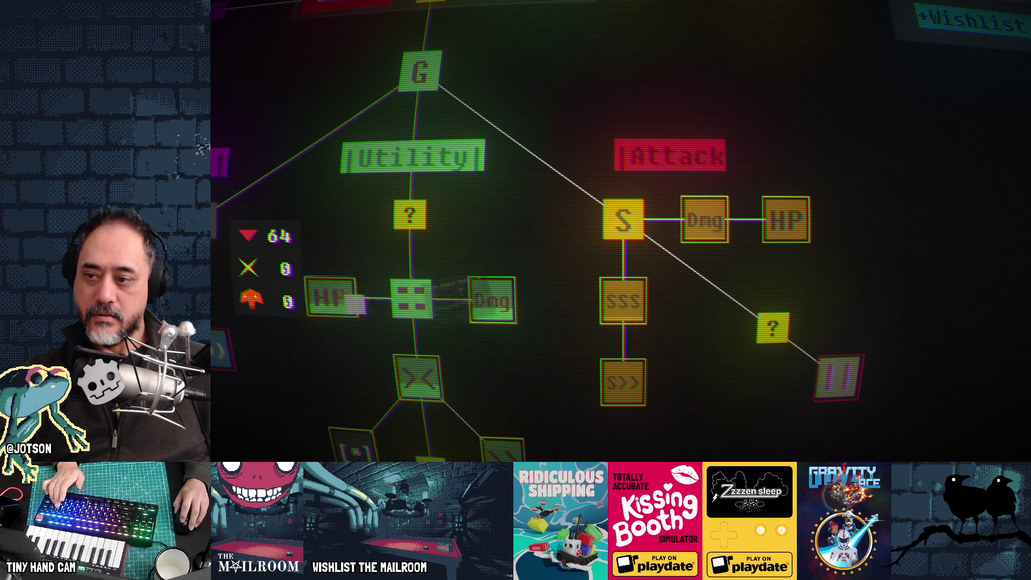
{"action": "left_click", "coordinate": [408, 383]}
Start a fresh game session from the progress tree
{"action": "left_click_drag", "start_coordinate": [386, 389], "coordinate": [543, 258]}
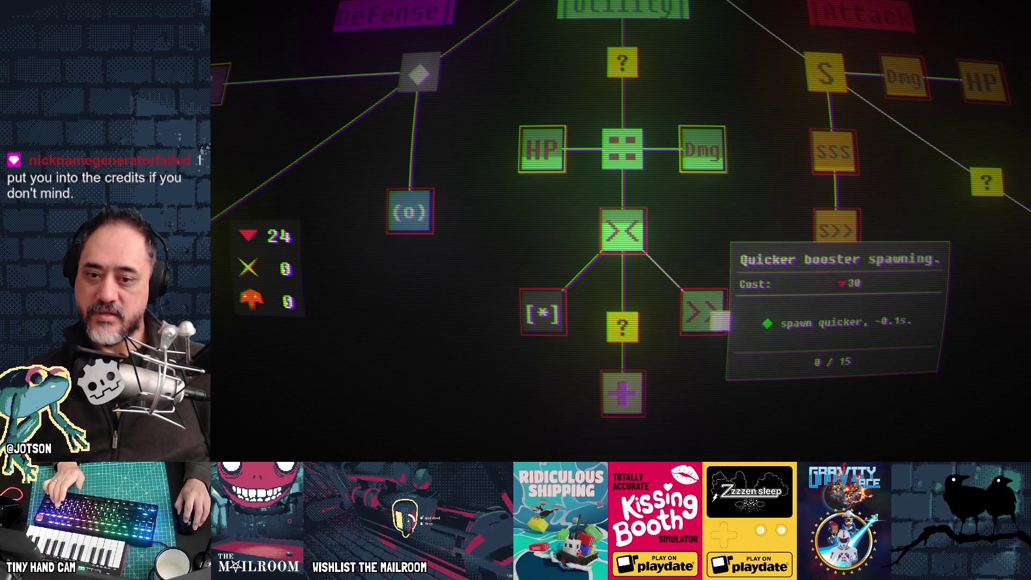
{"action": "scroll", "coordinate": [716, 322], "scroll_direction": "up", "scroll_amount": 5}
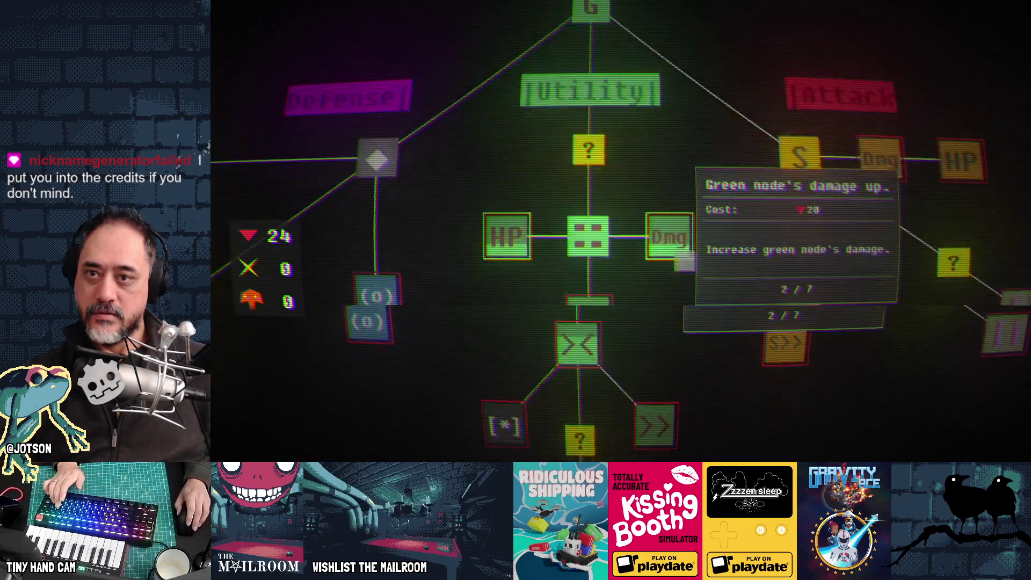
{"action": "left_click", "coordinate": [649, 128]}
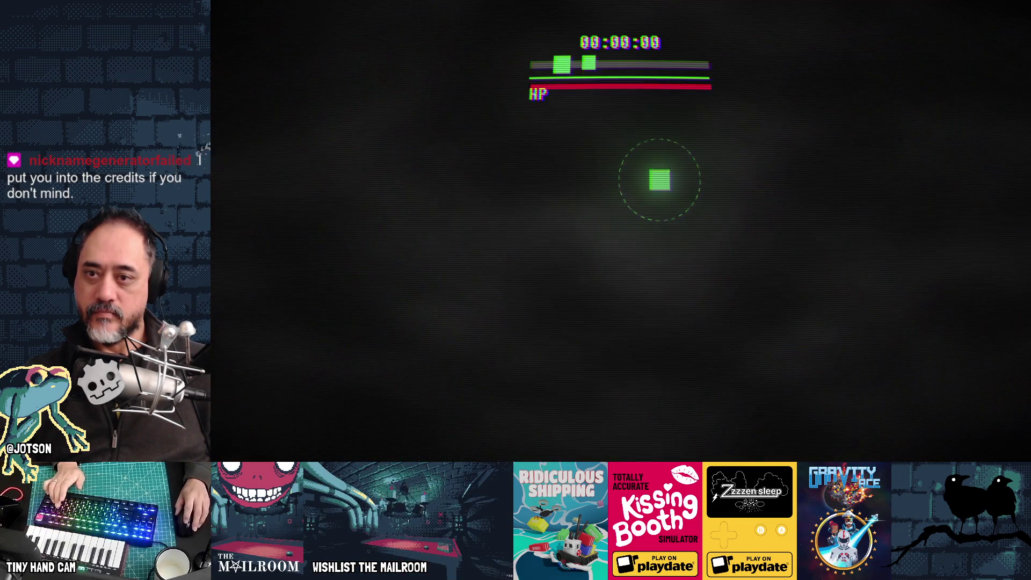
Move down and place eight linked nodes around the core until dying, earning 58 points
{"action": "key", "text": "s"}
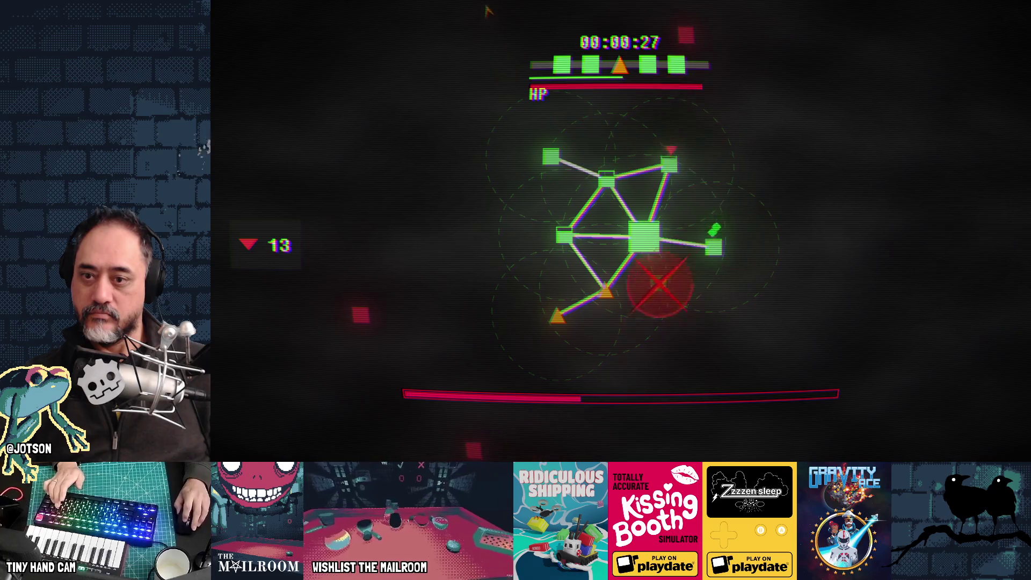
{"action": "left_click", "coordinate": [532, 365]}
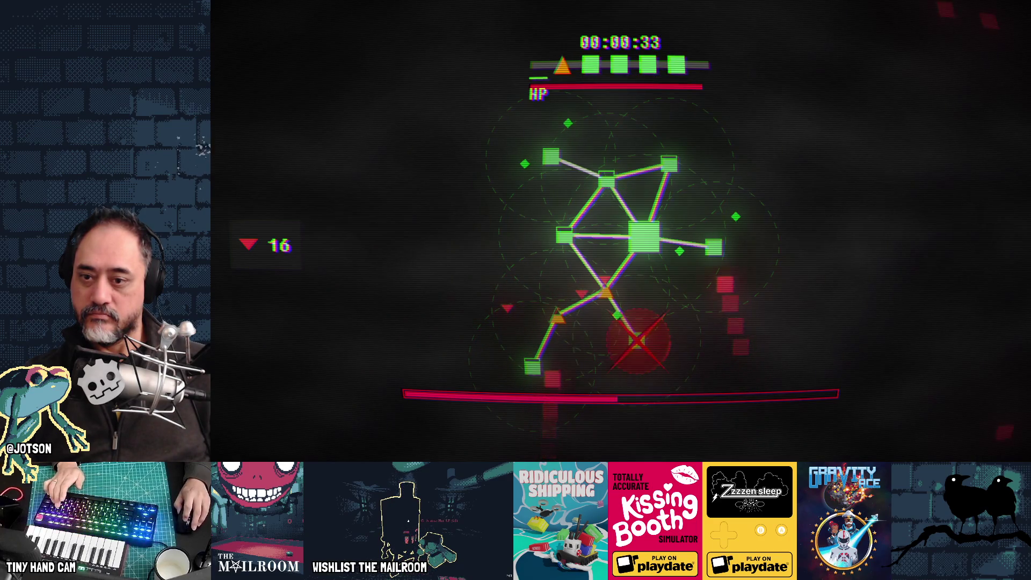
{"action": "left_click", "coordinate": [637, 340]}
{"action": "left_click", "coordinate": [594, 363]}
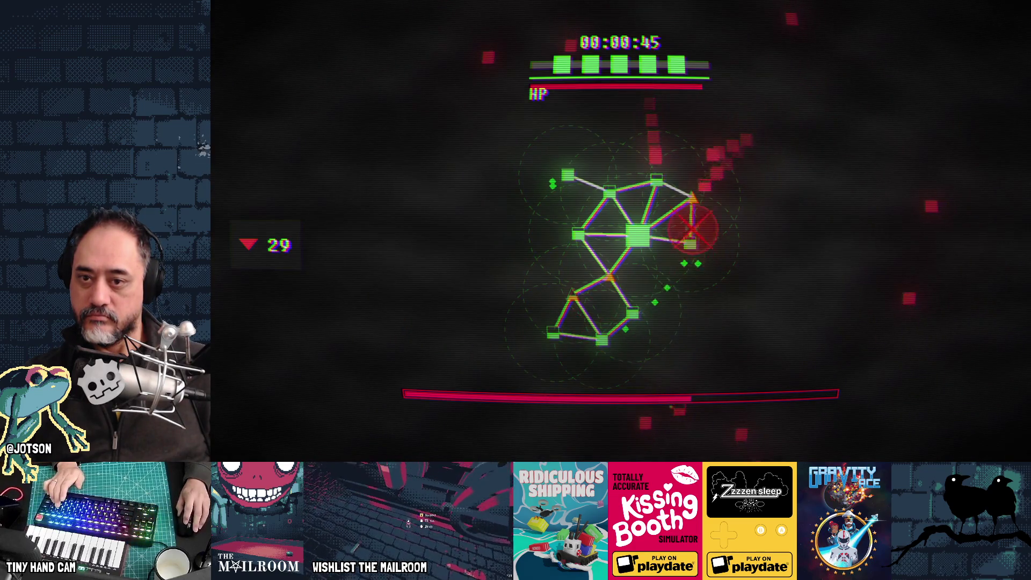
{"action": "left_click", "coordinate": [727, 187]}
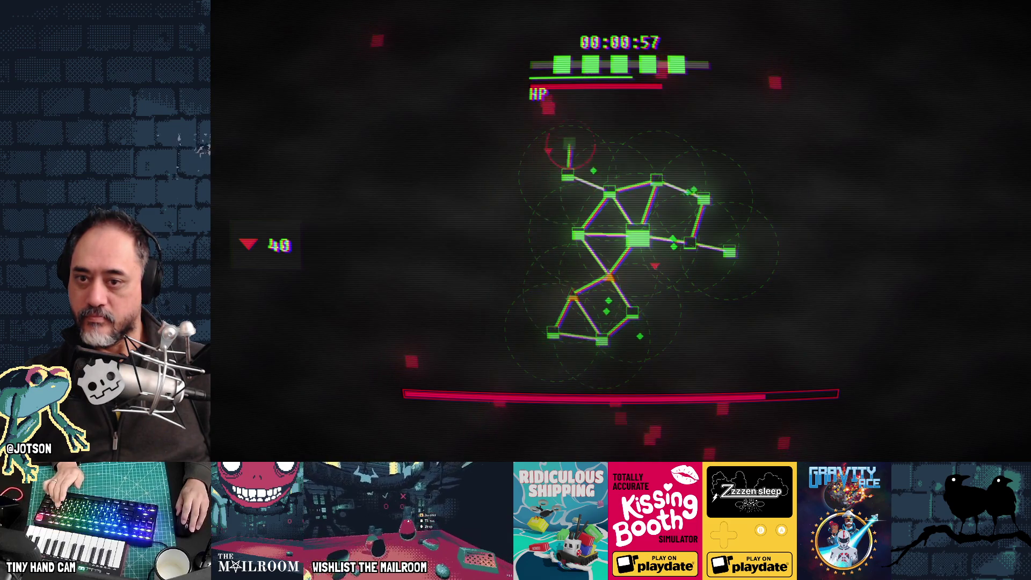
{"action": "left_click", "coordinate": [688, 290]}
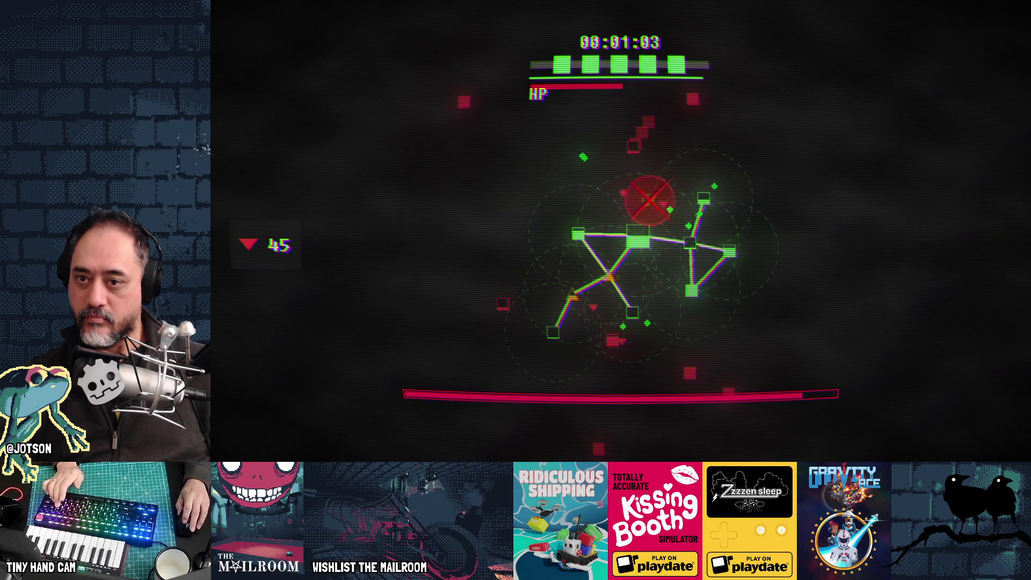
{"action": "left_click", "coordinate": [622, 192]}
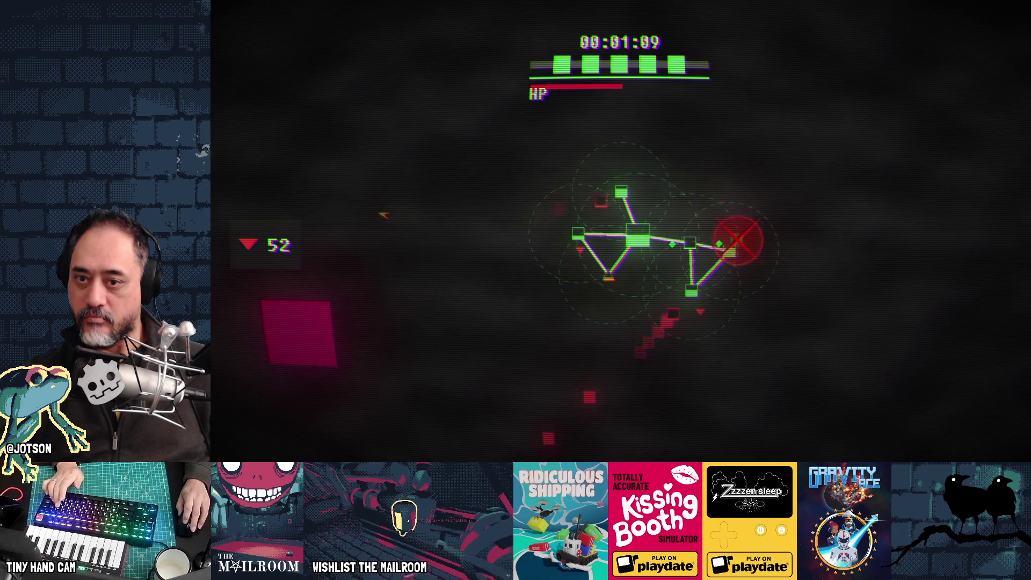
{"action": "left_click", "coordinate": [654, 306]}
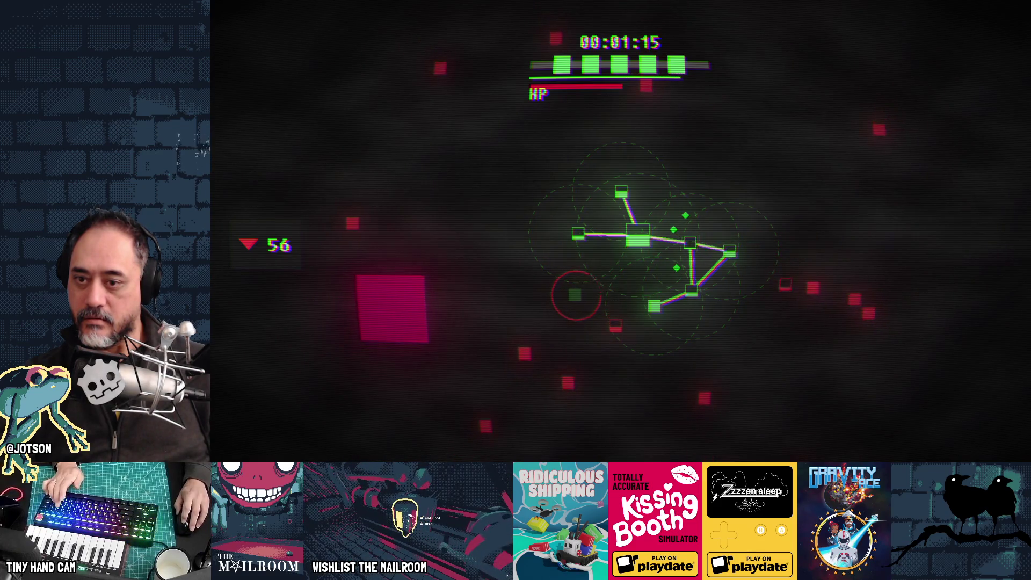
{"action": "left_click", "coordinate": [596, 285]}
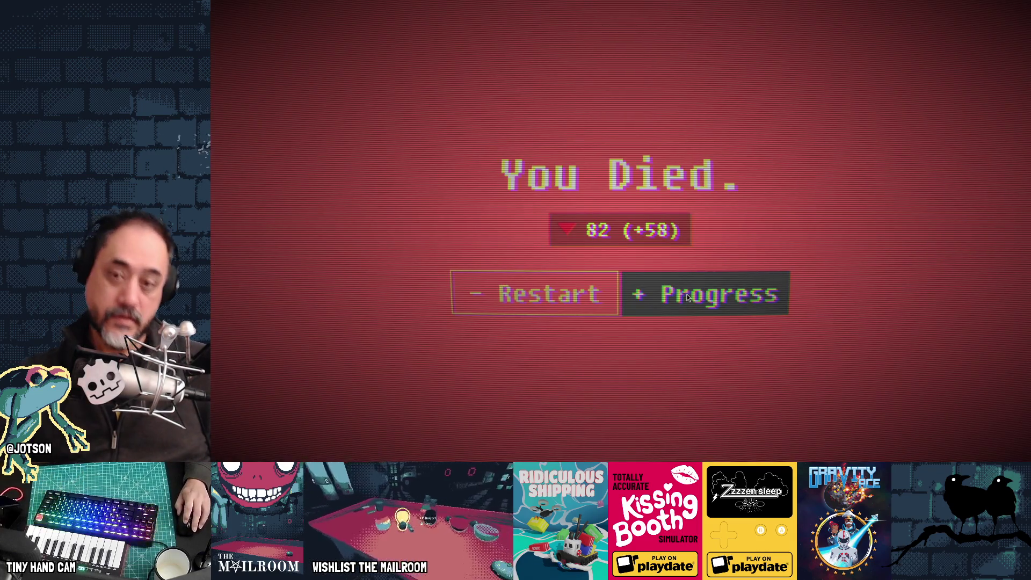
Buy two levels of Quicker booster spawning in the Utility branch, leaving 12 points
{"action": "left_click", "coordinate": [688, 294]}
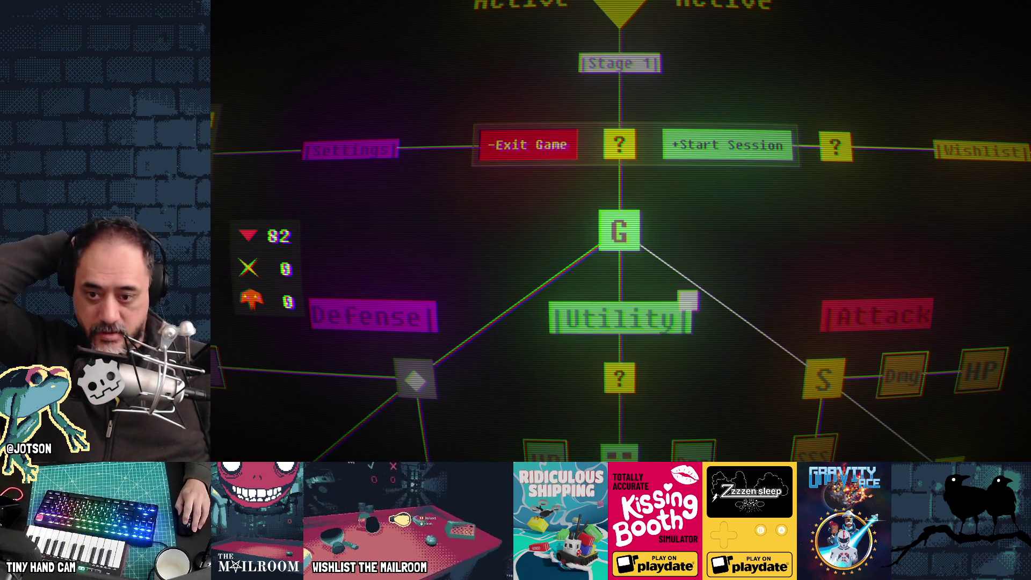
{"action": "left_click_drag", "start_coordinate": [718, 361], "coordinate": [720, 172]}
{"action": "mouse_move", "coordinate": [699, 271]}
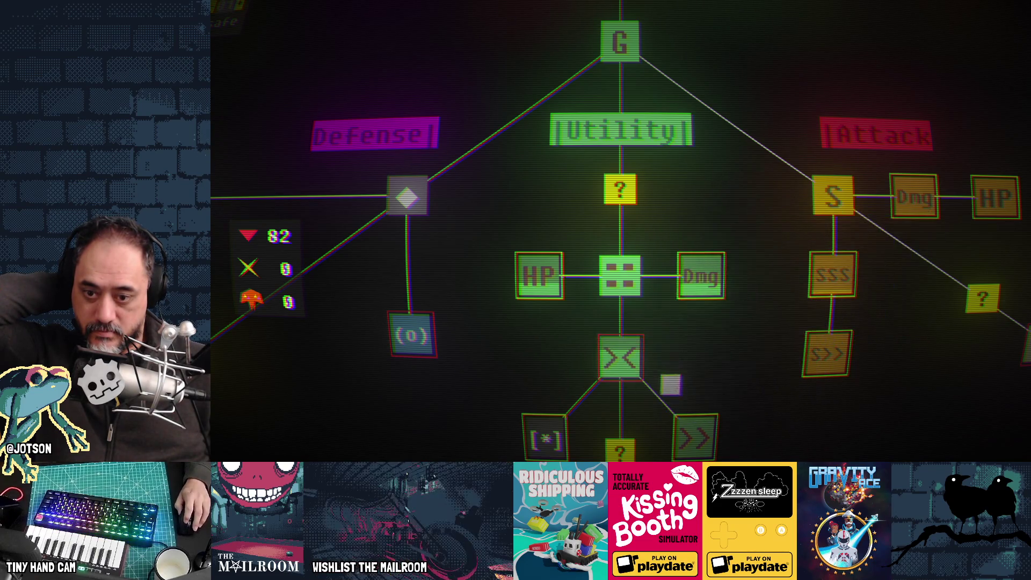
{"action": "mouse_move", "coordinate": [701, 420]}
{"action": "mouse_move", "coordinate": [701, 420]}
{"action": "left_mouse_down"}
{"action": "mouse_move", "coordinate": [674, 301]}
{"action": "mouse_move", "coordinate": [687, 267]}
{"action": "left_mouse_up"}
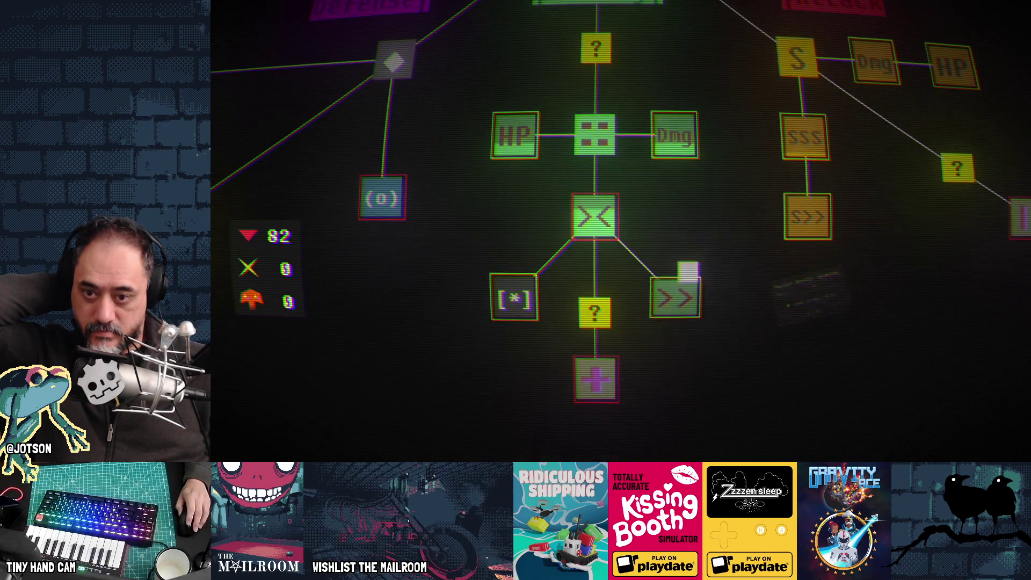
{"action": "left_click", "coordinate": [693, 291]}
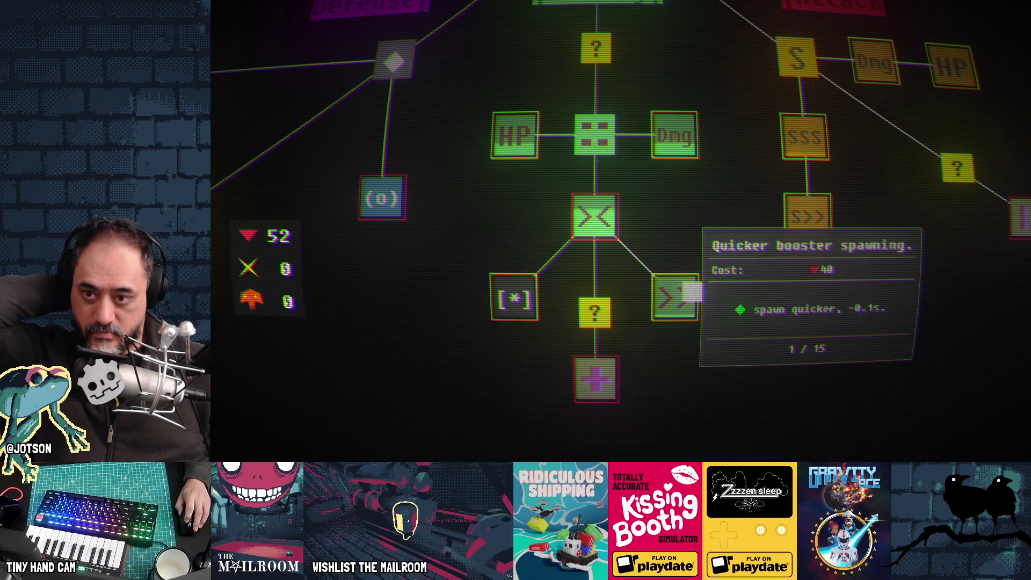
{"action": "mouse_move", "coordinate": [611, 227]}
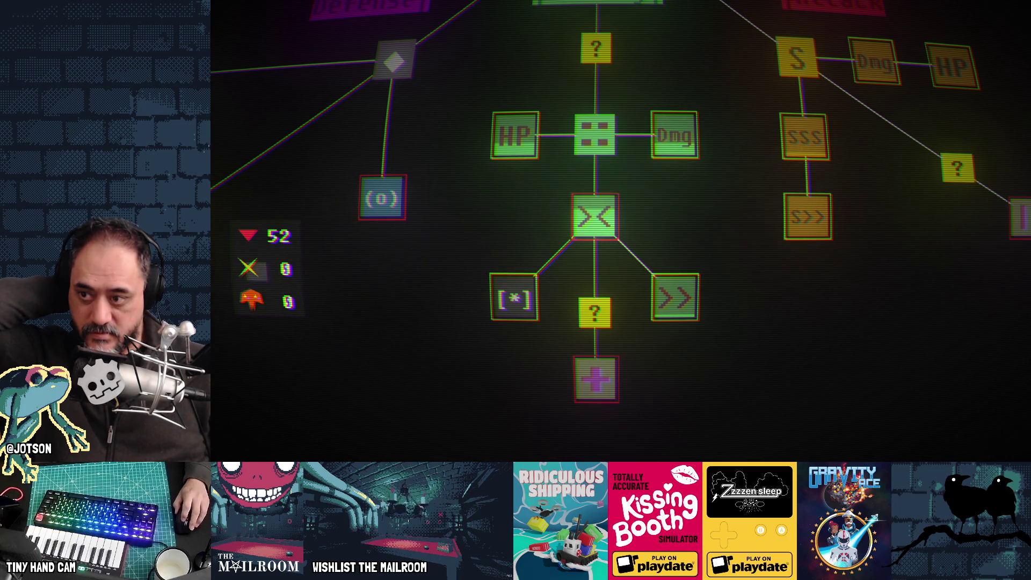
{"action": "mouse_move", "coordinate": [689, 290]}
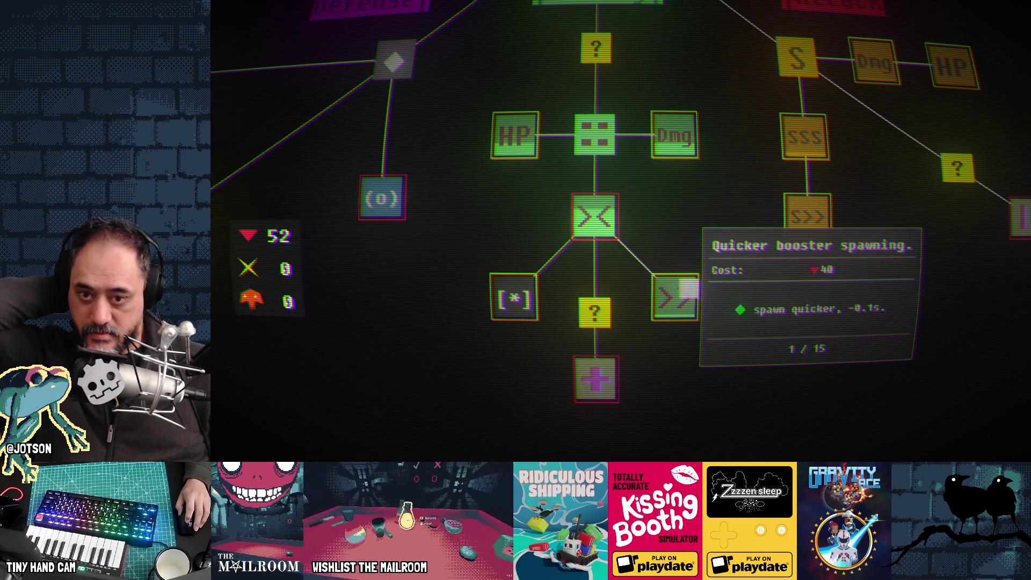
{"action": "left_click", "coordinate": [678, 295]}
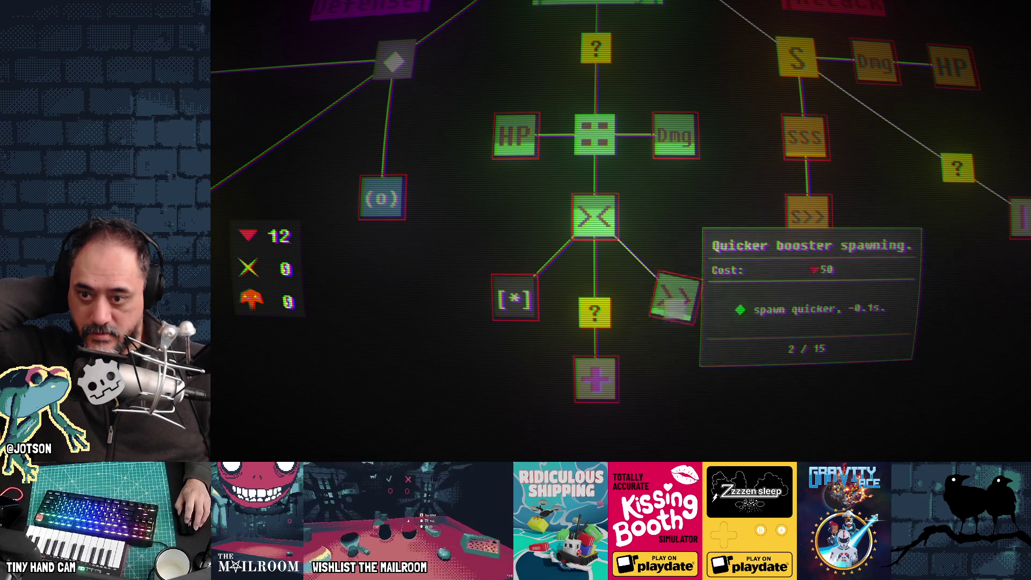
Start a new game session from the progress tree
{"action": "scroll", "coordinate": [753, 279], "scroll_direction": "down", "scroll_amount": 2}
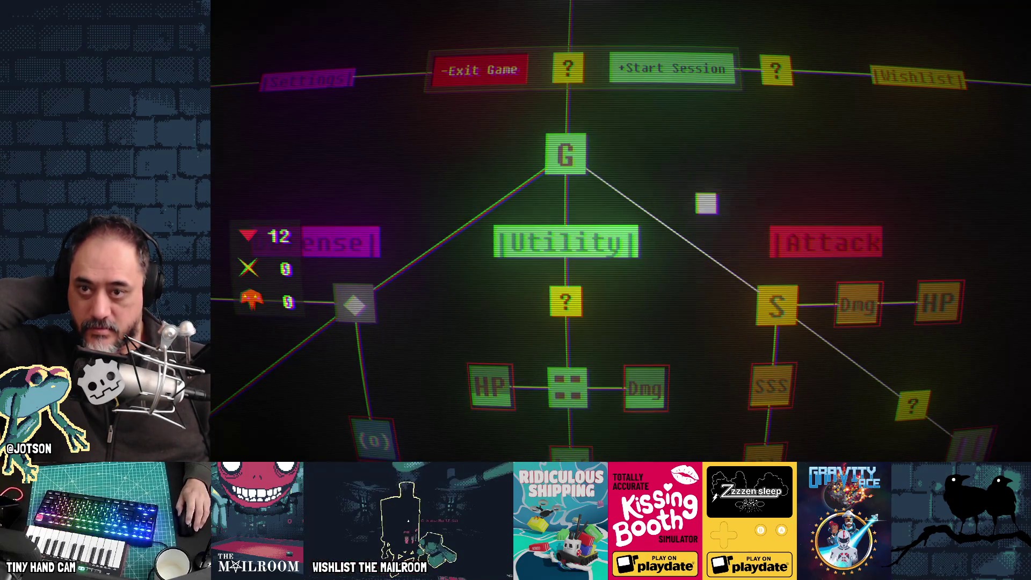
{"action": "scroll", "coordinate": [667, 199], "scroll_direction": "down", "scroll_amount": 2}
{"action": "left_click", "coordinate": [667, 179]}
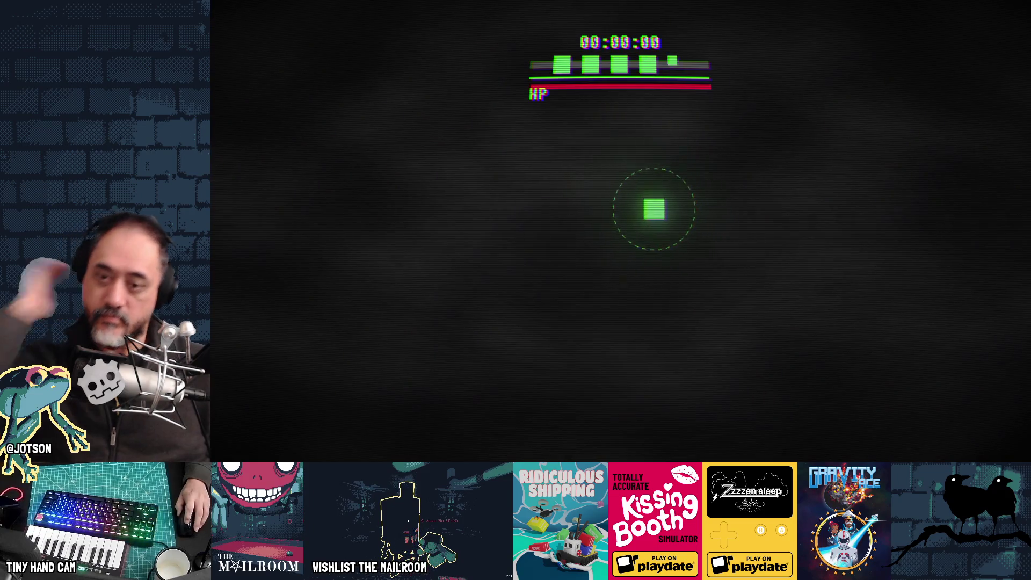
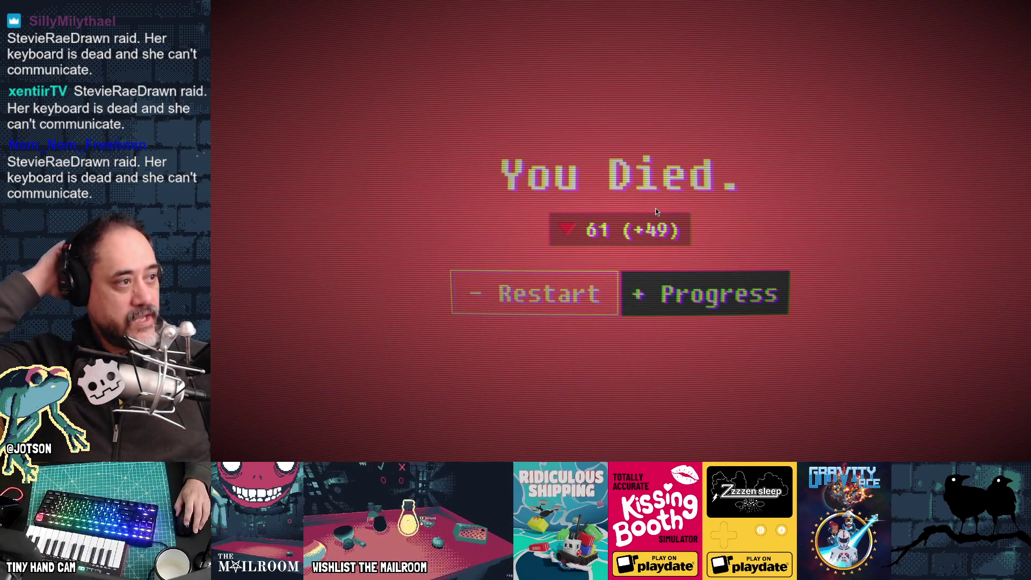
Leave the death screen for the skill tree, read the Dmg node, and bring up the window switcher
{"action": "left_click", "coordinate": [680, 293]}
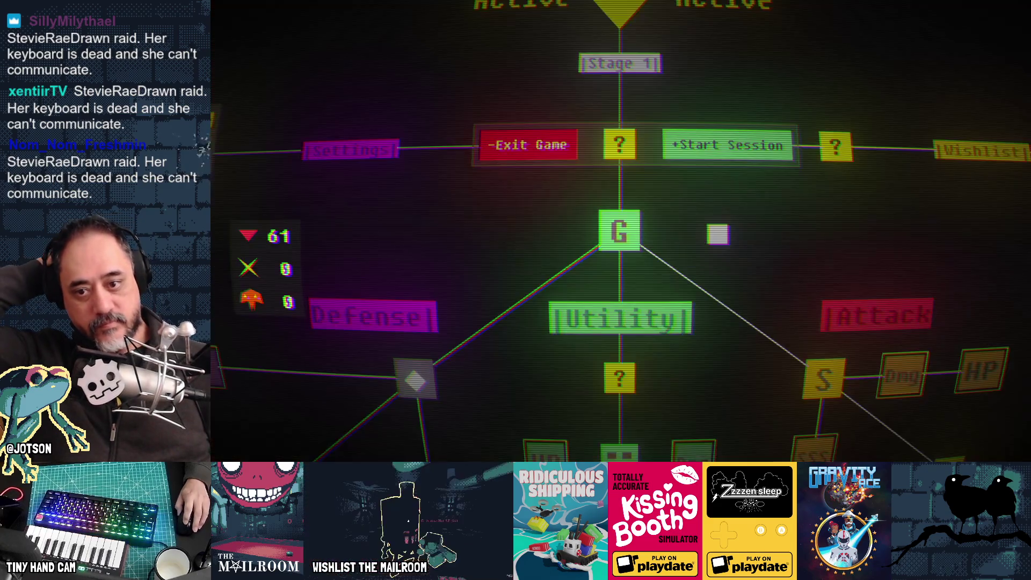
{"action": "scroll", "coordinate": [718, 234], "scroll_direction": "down", "scroll_amount": 3}
{"action": "mouse_move", "coordinate": [730, 282]}
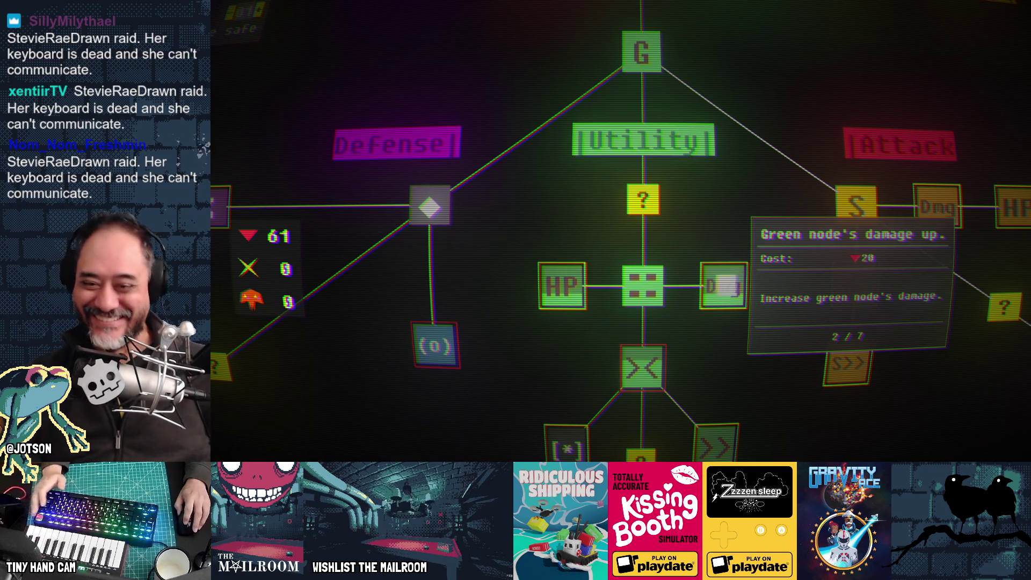
{"action": "scroll", "coordinate": [742, 320], "scroll_direction": "up", "scroll_amount": 3}
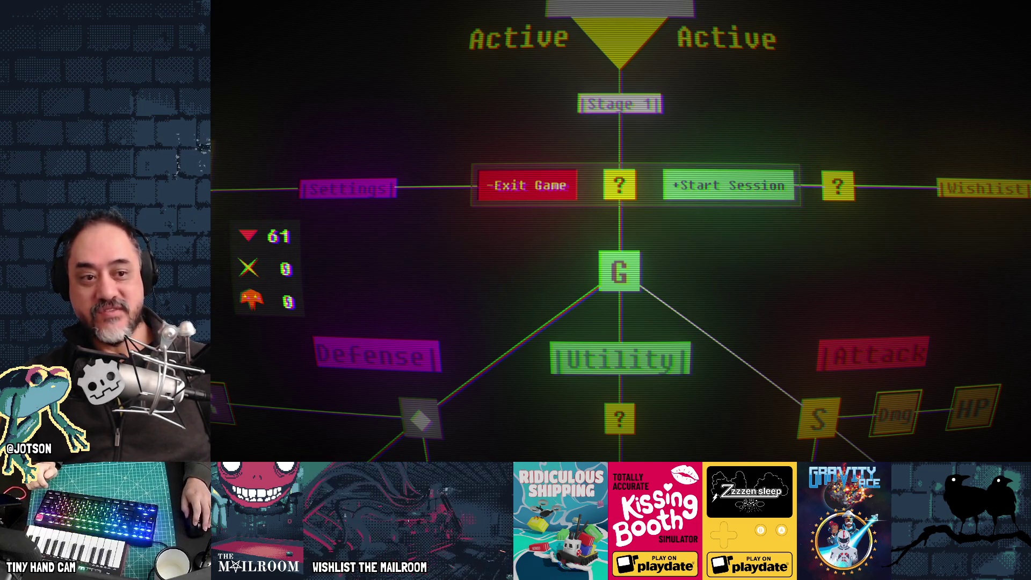
{"action": "key", "text": "alt+Tab"}
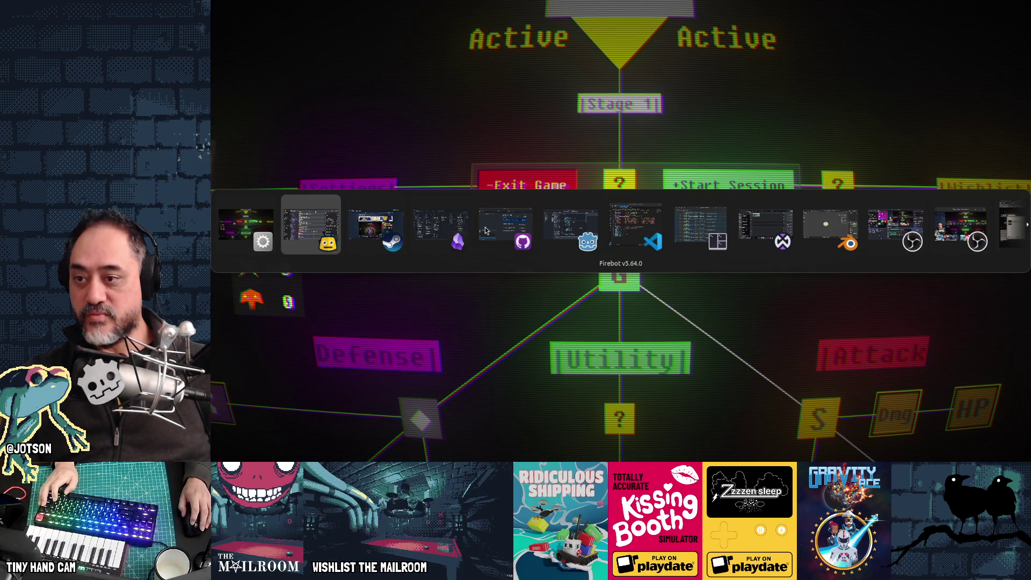
Cycle through the open windows and return to the Mephisto game at Day 1
{"action": "key", "text": "alt+Tab"}
{"action": "key", "text": "alt+Tab"}
{"action": "key", "text": "alt+Tab"}
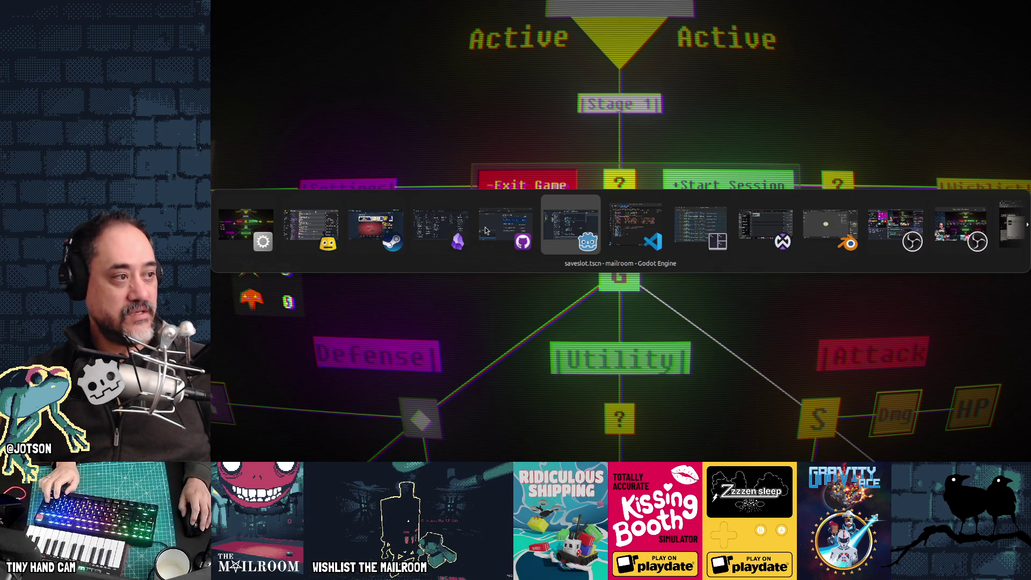
{"action": "key", "text": "alt+shift+Tab"}
{"action": "key", "text": "alt+shift+Tab"}
{"action": "key", "text": "alt+shift+Tab"}
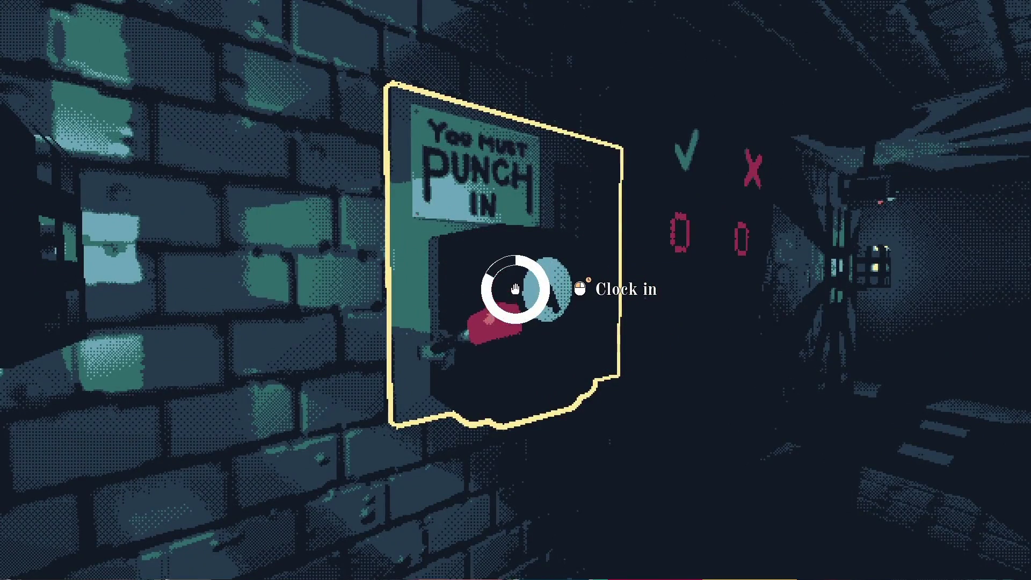
Start clocking in, inspect the letter, and read the rulebook's next pages before closing it
{"action": "left_click", "coordinate": [515, 289]}
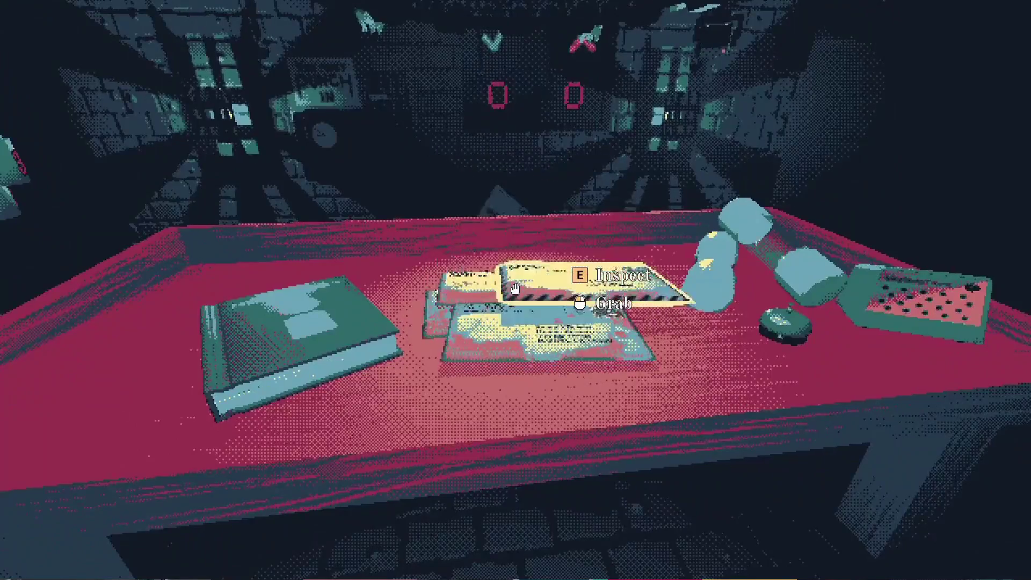
{"action": "key", "text": "e"}
{"action": "key", "text": "Tab"}
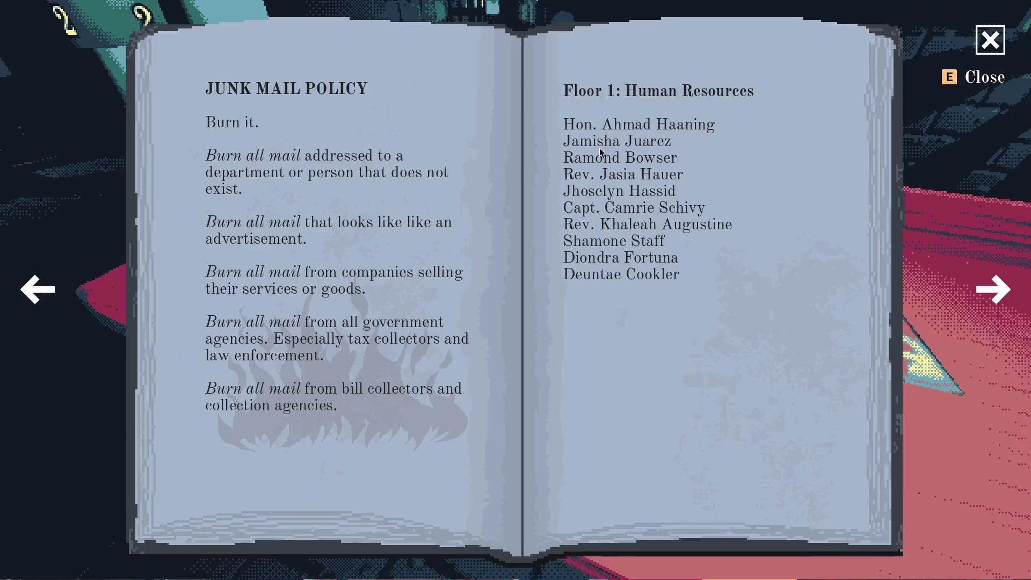
{"action": "key", "text": "Right"}
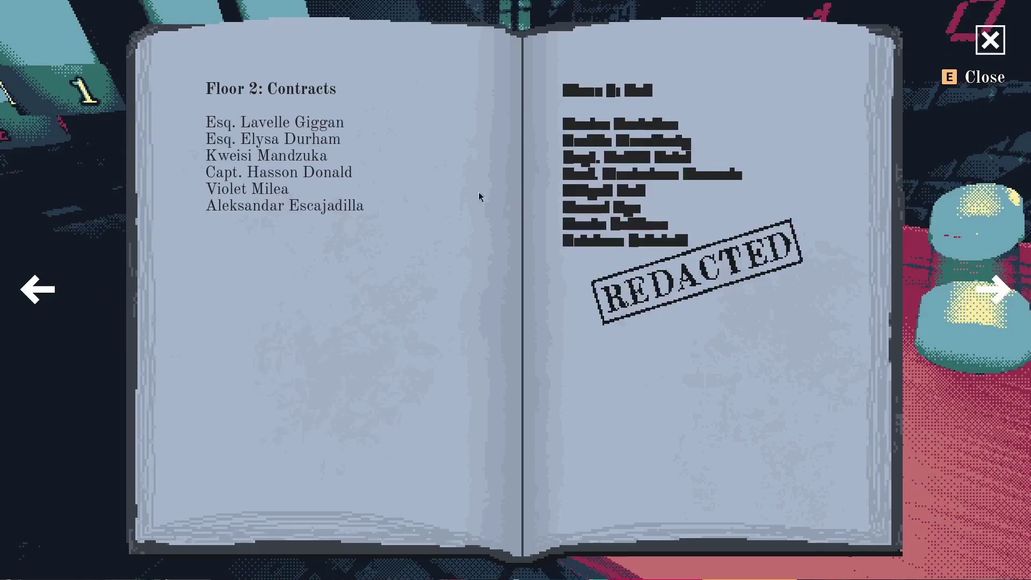
{"action": "key", "text": "e"}
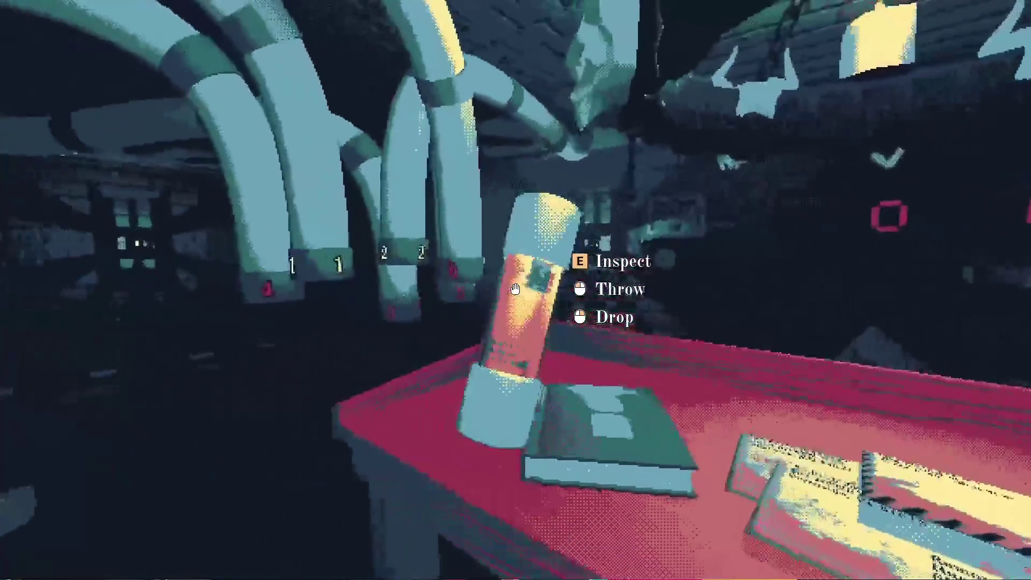
Toss the letter, punch the time card, inspect the frog, and clock in for the next day
{"action": "left_click", "coordinate": [515, 290]}
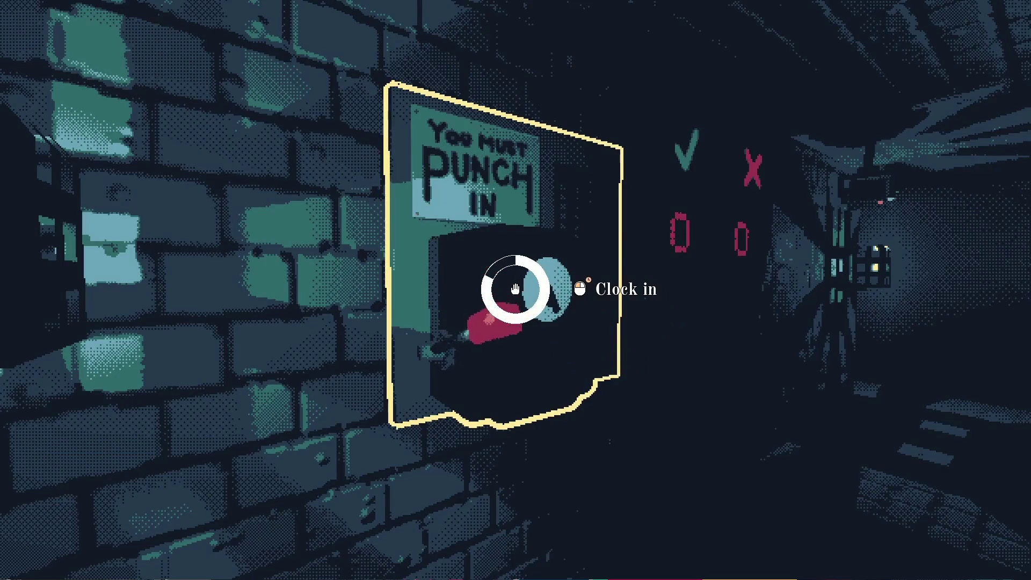
{"action": "left_click", "coordinate": [515, 290]}
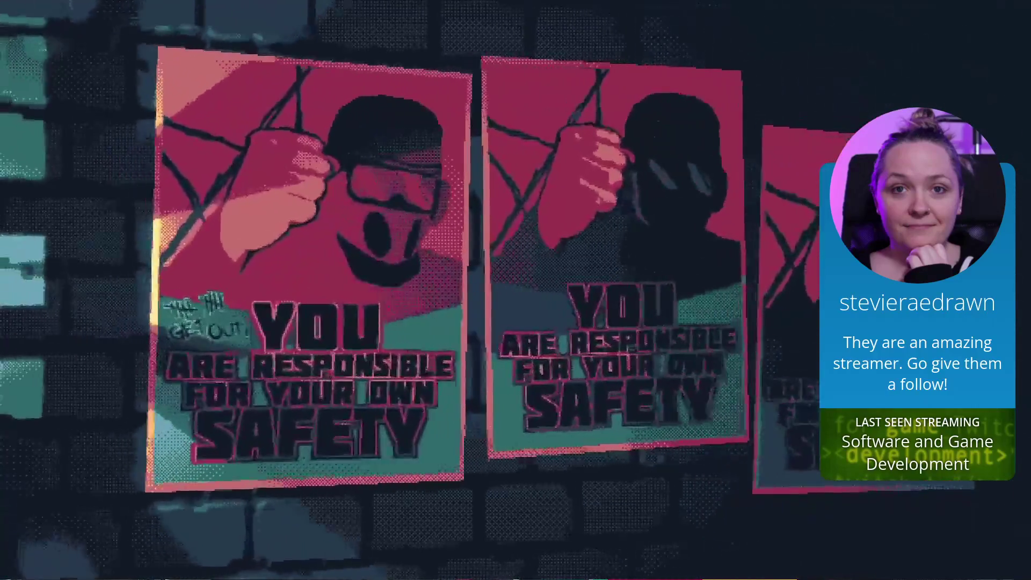
{"action": "left_click", "coordinate": [516, 290]}
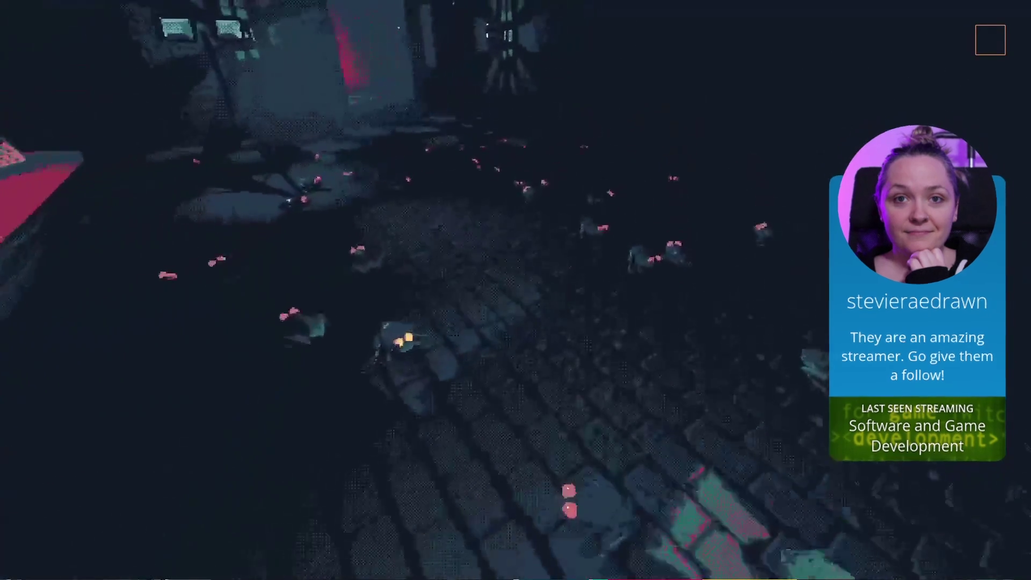
{"action": "key", "text": "e"}
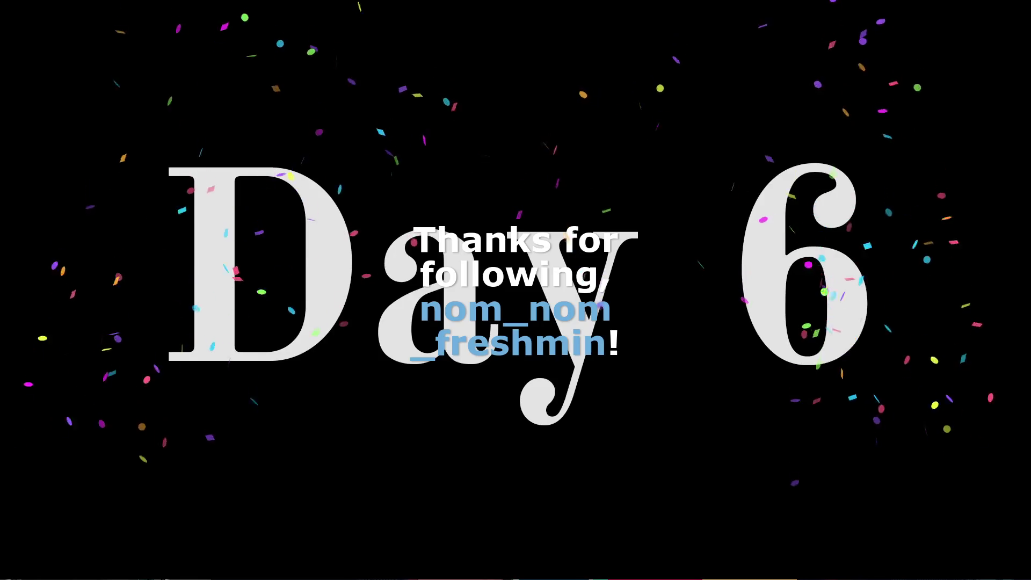
{"action": "left_click", "coordinate": [515, 290]}
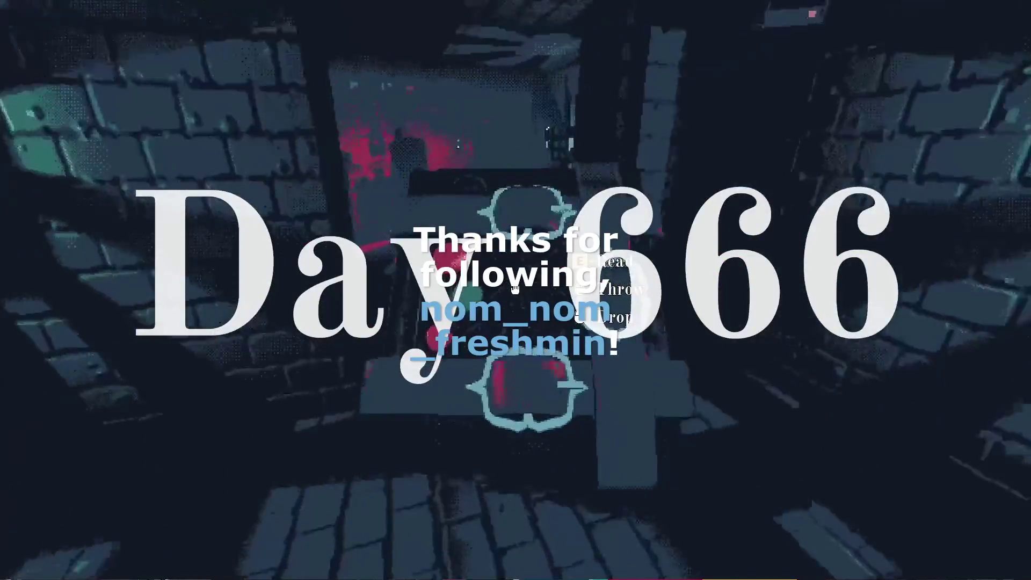
Read the Modern Necromancy book on the desk, then add blood to the machine's bottle
{"action": "key", "text": "e"}
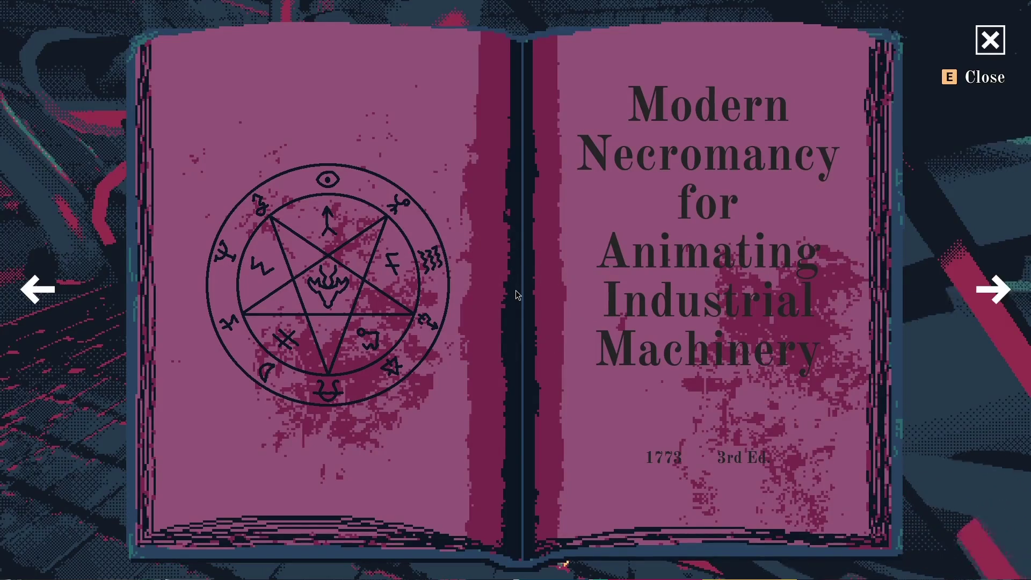
{"action": "key", "text": "e"}
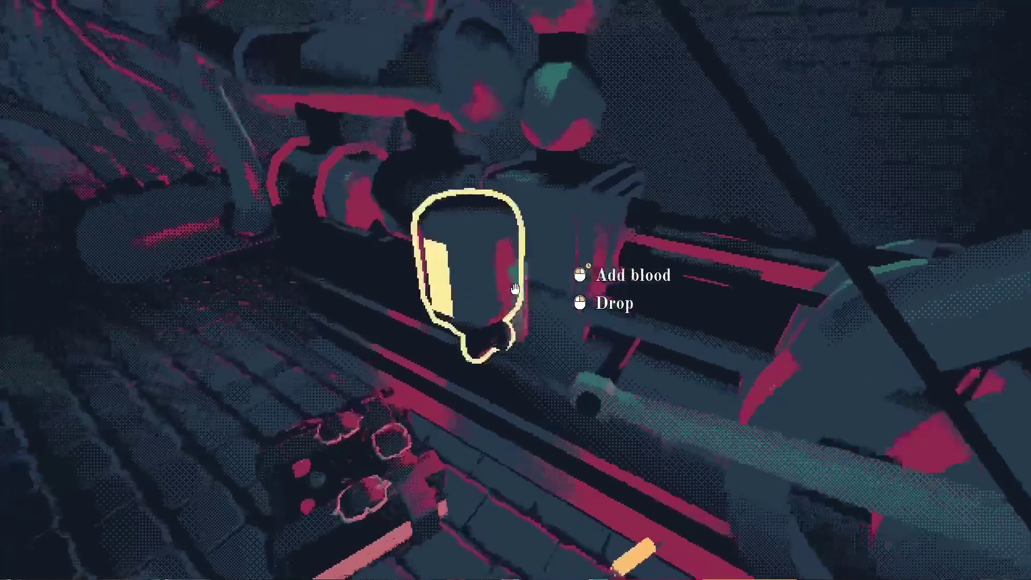
{"action": "left_click", "coordinate": [515, 289]}
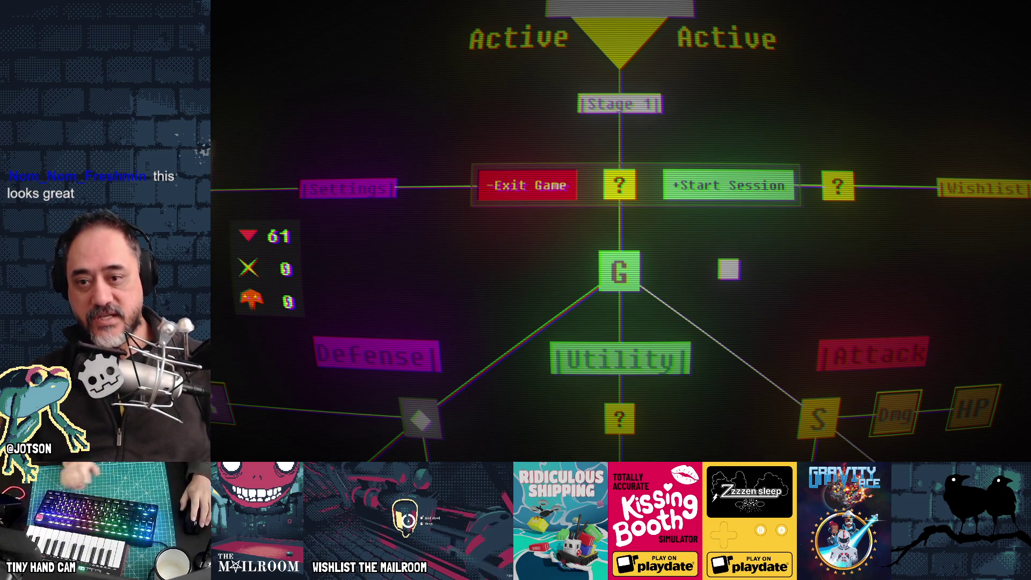
Buy Quicker booster spawning for 50 (now 3/15, 11 left) and start a new session
{"action": "scroll", "coordinate": [621, 231], "scroll_direction": "down", "scroll_amount": 3}
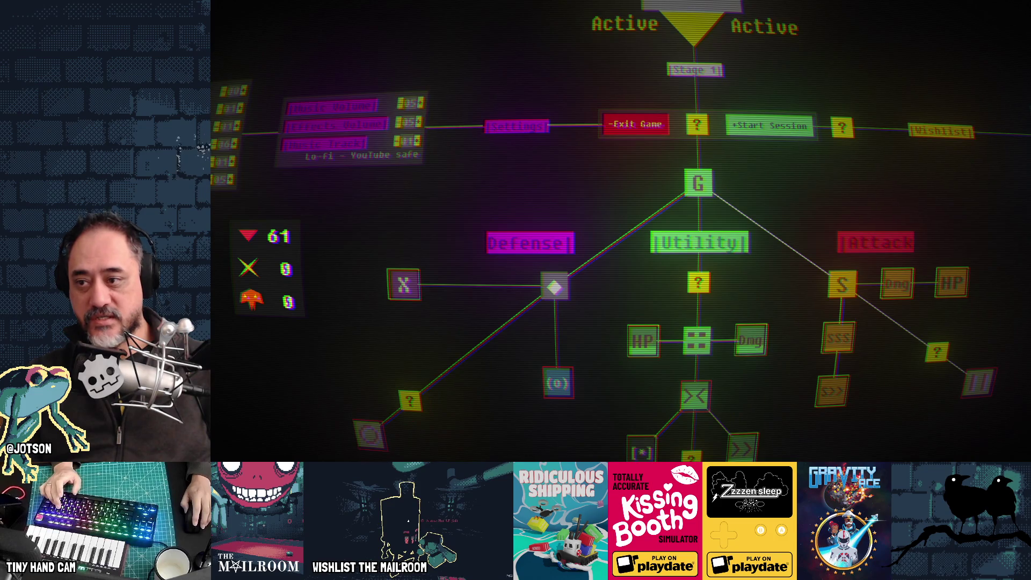
{"action": "mouse_move", "coordinate": [717, 359]}
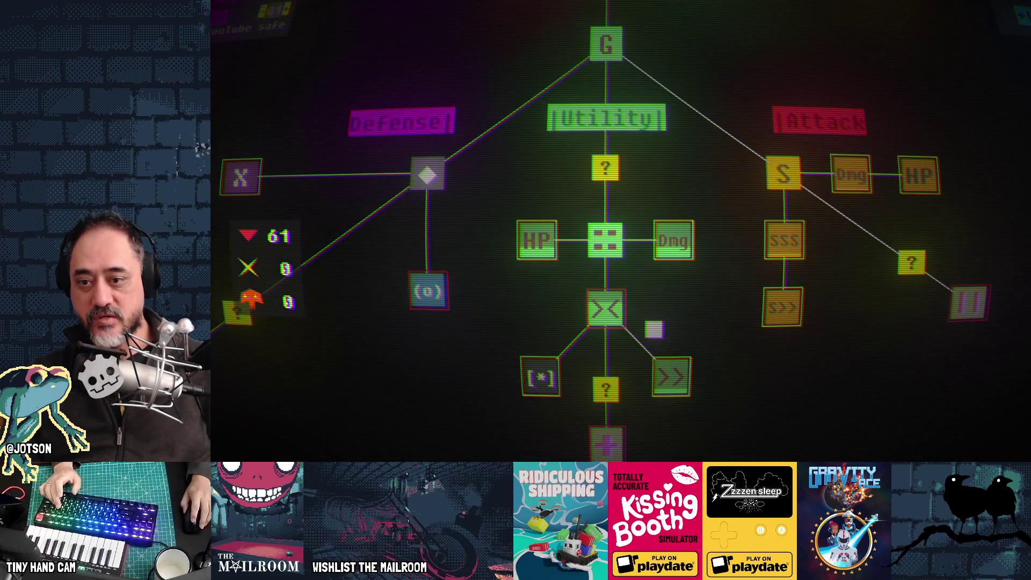
{"action": "mouse_move", "coordinate": [671, 379]}
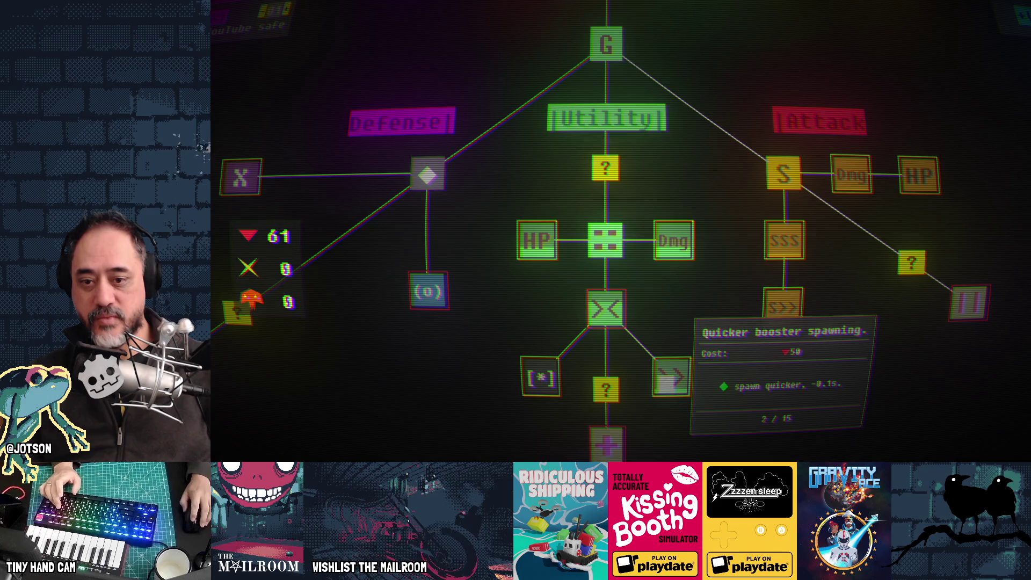
{"action": "mouse_move", "coordinate": [605, 324]}
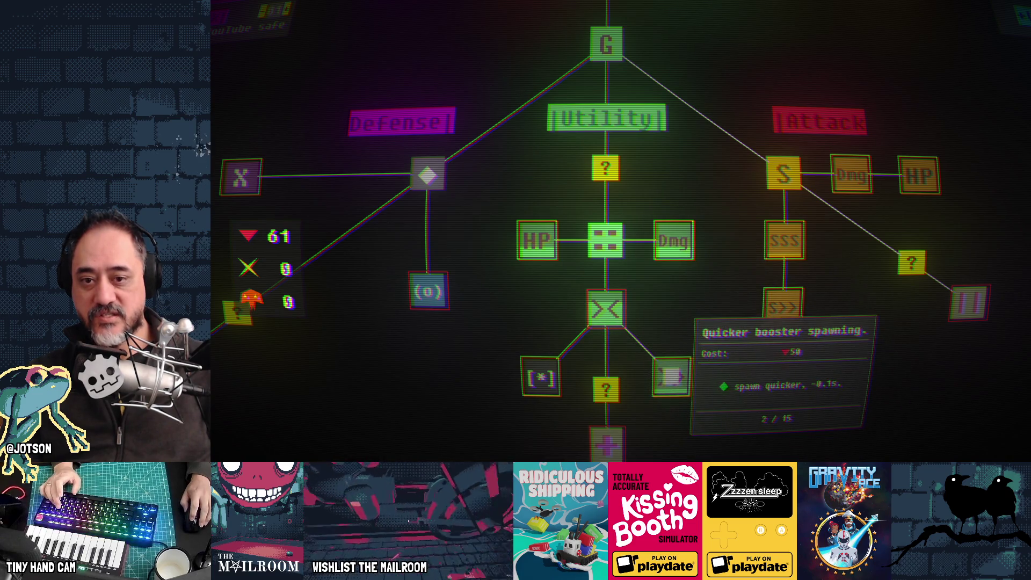
{"action": "left_click", "coordinate": [670, 378]}
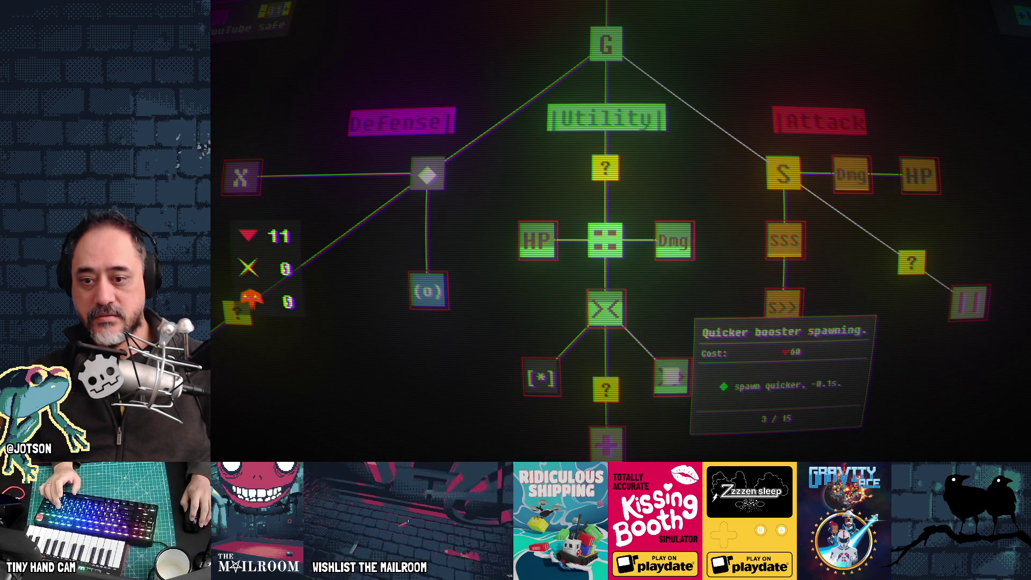
{"action": "left_click_drag", "start_coordinate": [681, 127], "coordinate": [686, 294]}
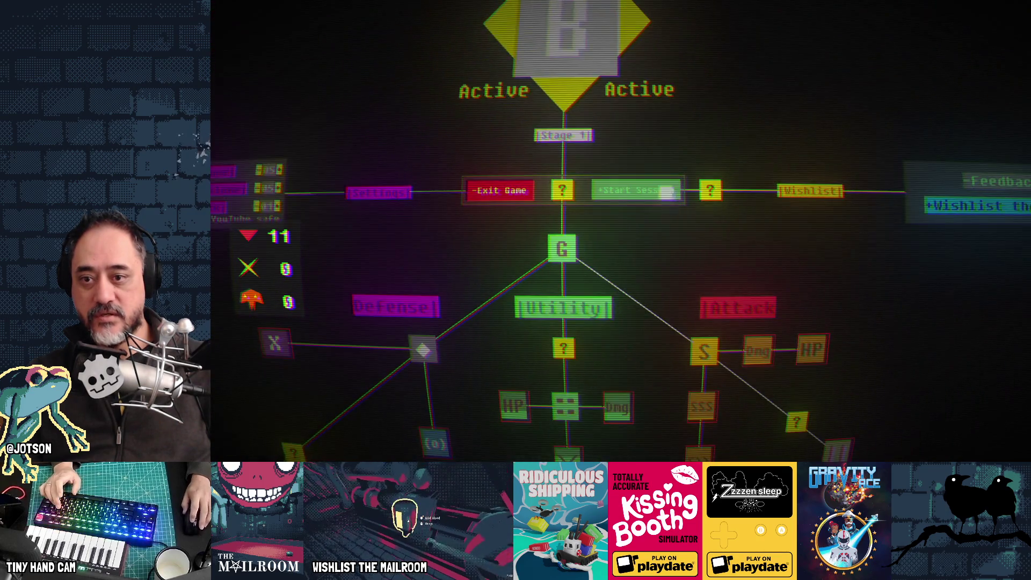
{"action": "left_click", "coordinate": [666, 183]}
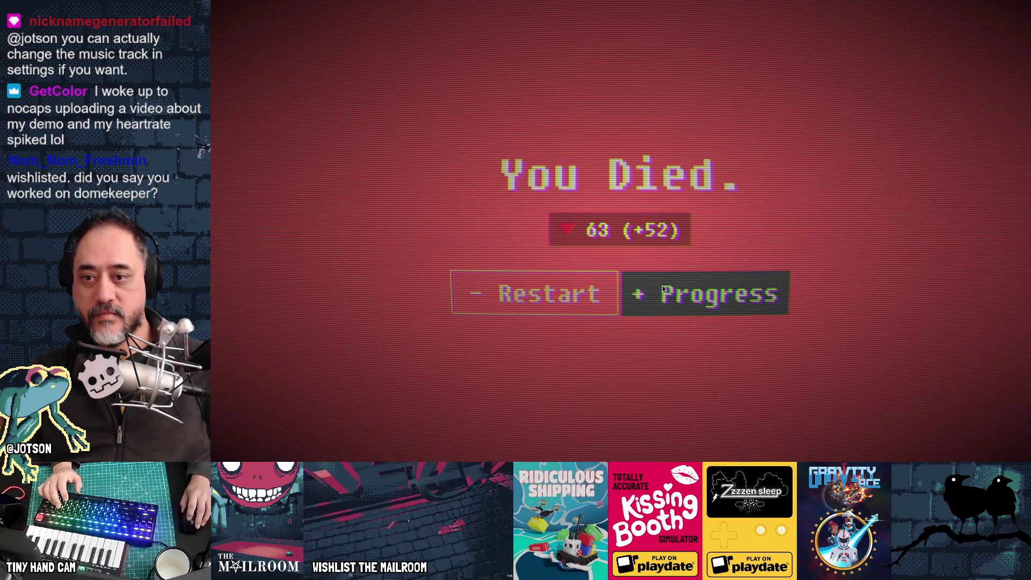
Continue from the death screen with 63 currency to the upgrade tree
{"action": "left_click", "coordinate": [658, 285]}
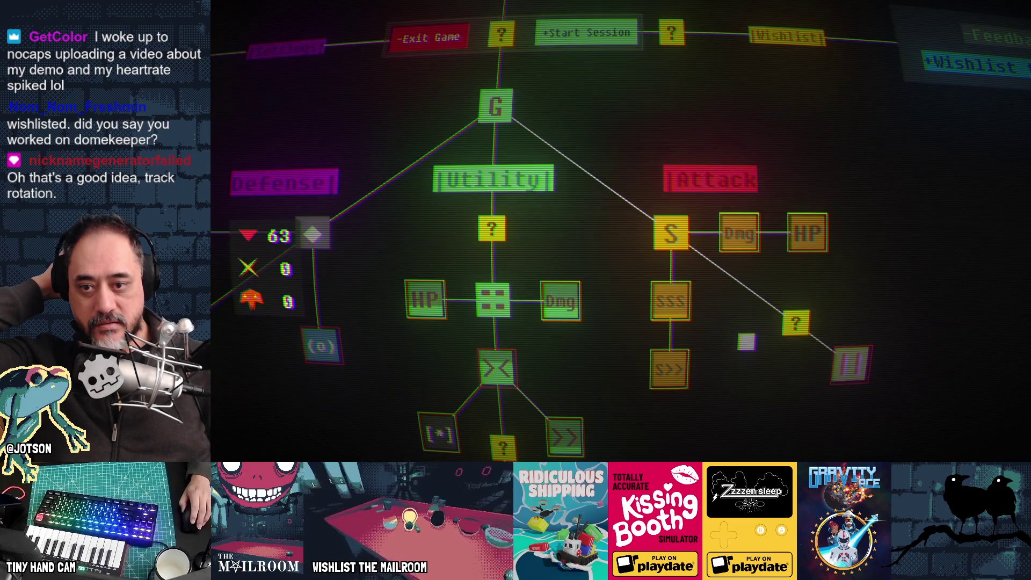
Buy Shooter damage (30) and Green node's damage up (20), leaving 13, then start a session
{"action": "mouse_move", "coordinate": [559, 301]}
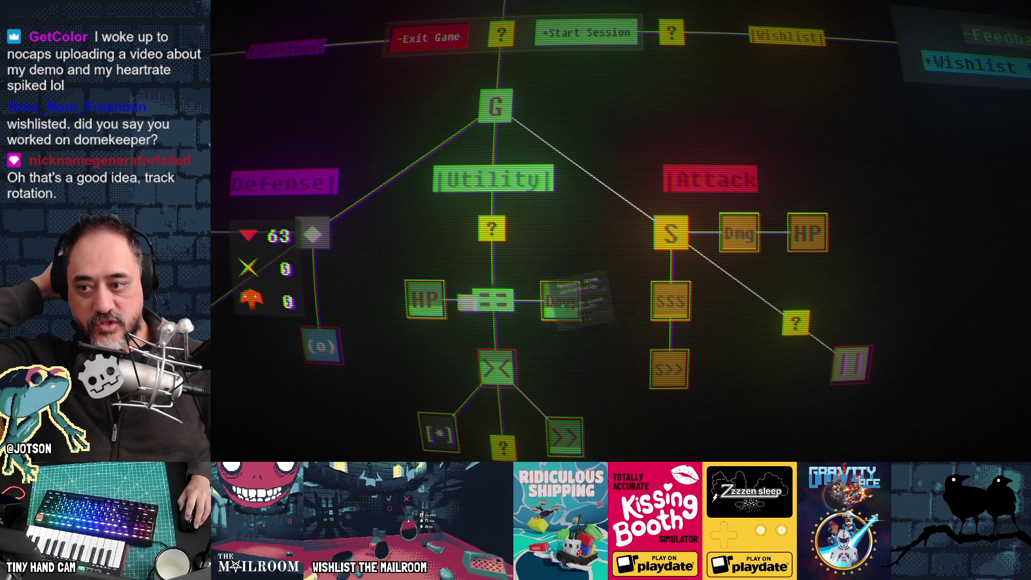
{"action": "mouse_move", "coordinate": [458, 297]}
{"action": "mouse_move", "coordinate": [726, 255]}
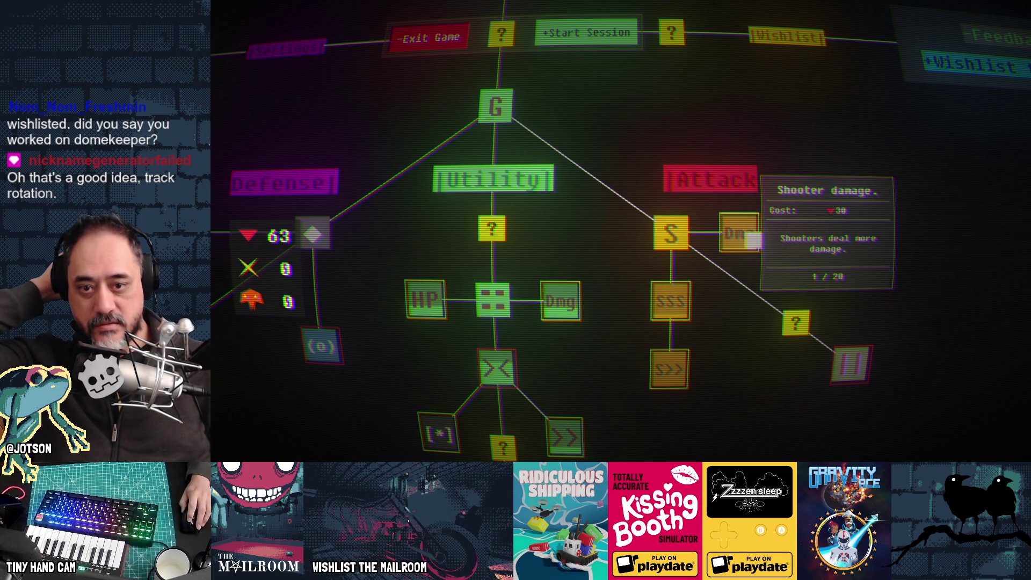
{"action": "left_click", "coordinate": [754, 240]}
{"action": "left_click", "coordinate": [563, 302]}
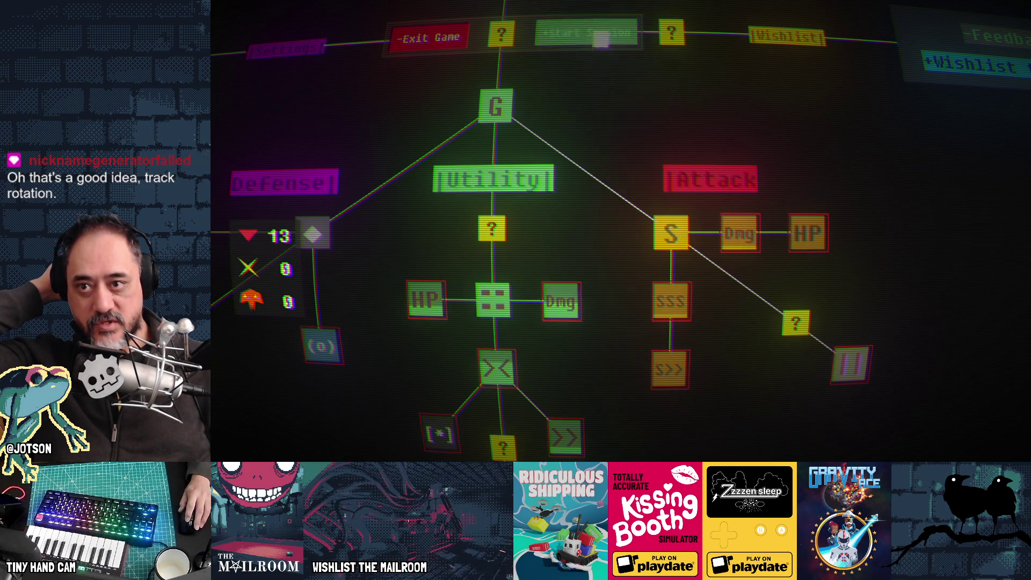
{"action": "left_click", "coordinate": [602, 33]}
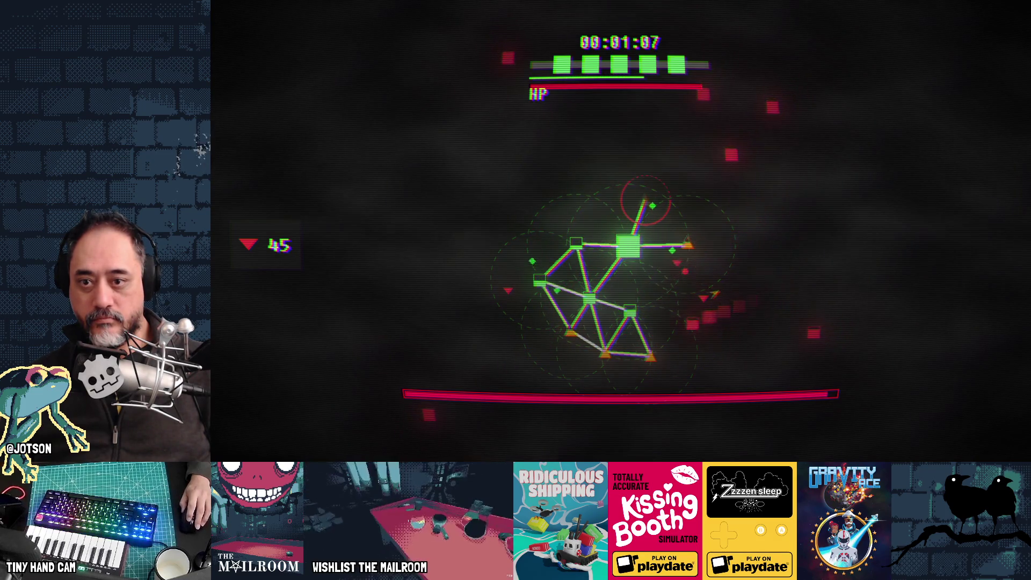
Place two more nodes, including one at the top, then continue to the tree with 65 currency
{"action": "left_click", "coordinate": [689, 295]}
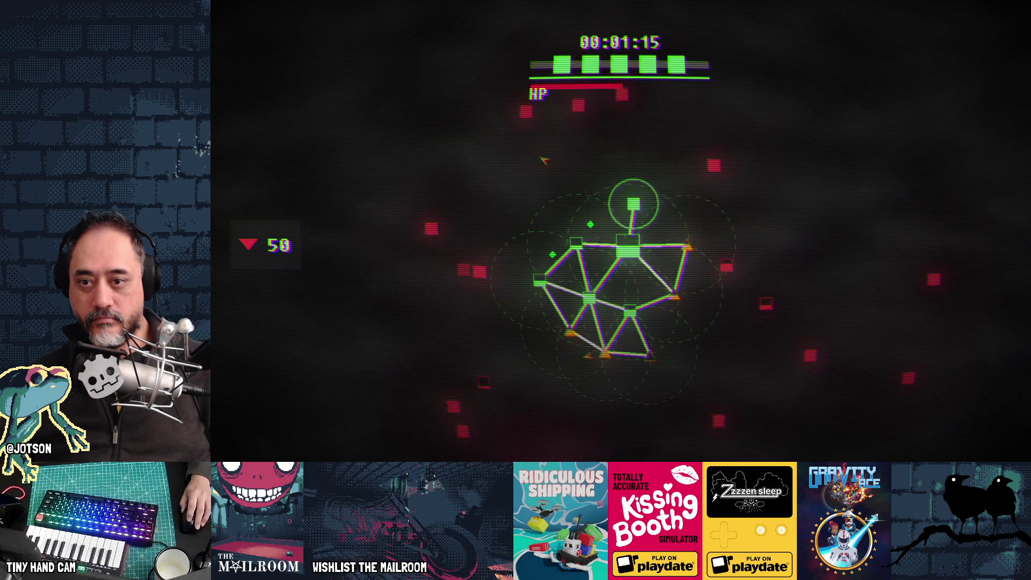
{"action": "left_click", "coordinate": [634, 204]}
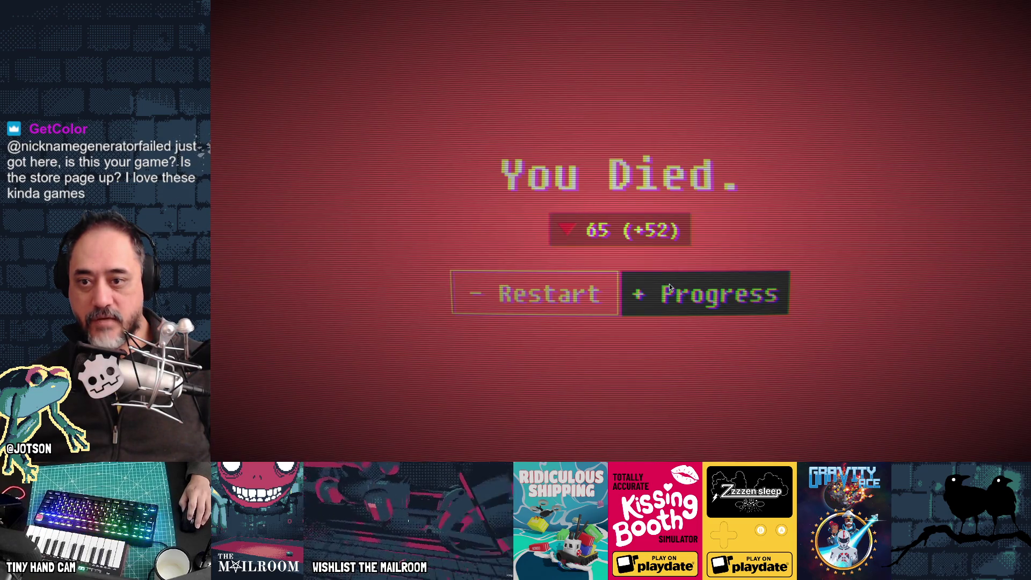
{"action": "left_click", "coordinate": [670, 288]}
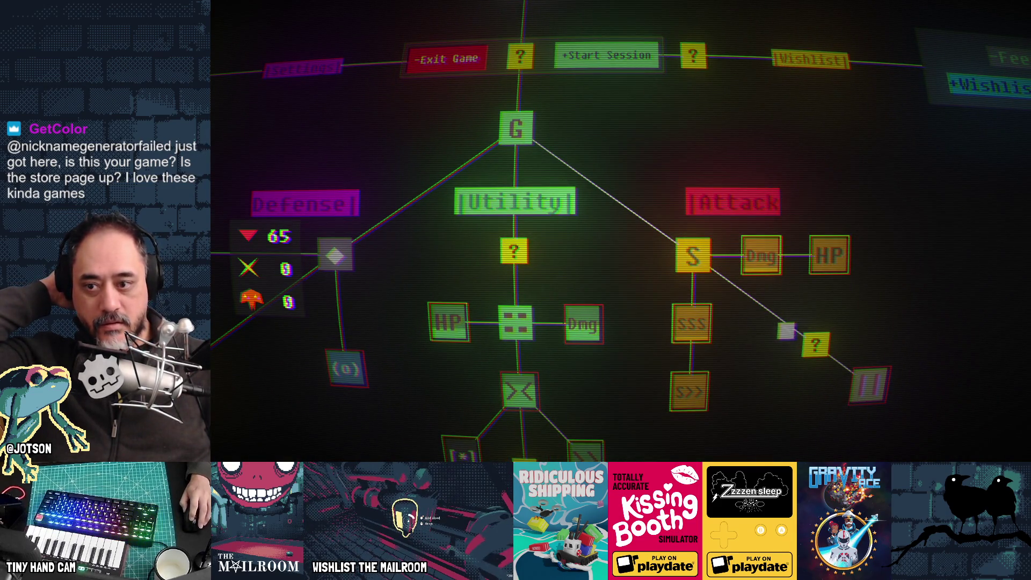
{"action": "mouse_move", "coordinate": [583, 322]}
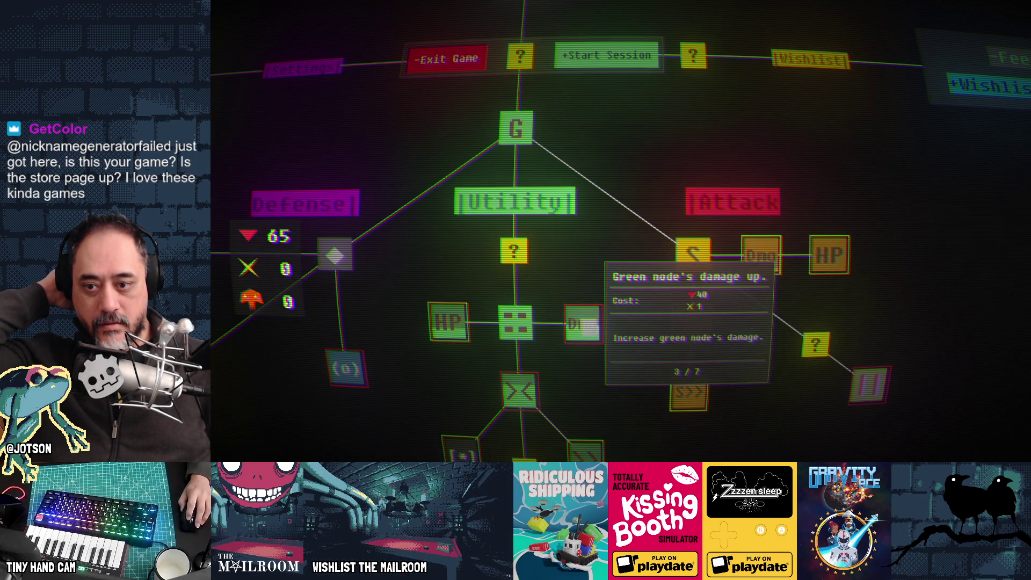
{"action": "mouse_move", "coordinate": [460, 322]}
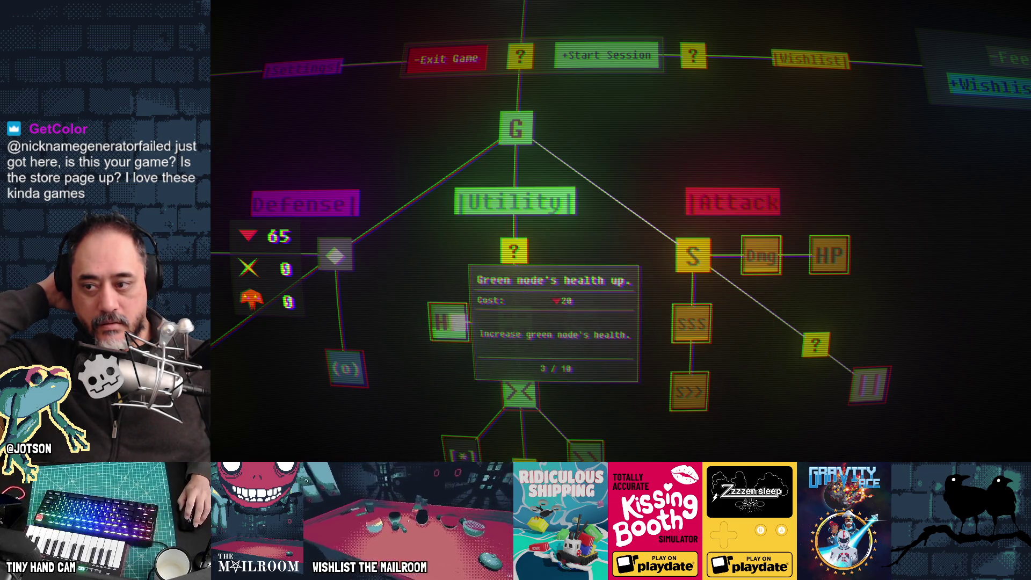
{"action": "scroll", "coordinate": [672, 275], "scroll_direction": "down", "scroll_amount": 5}
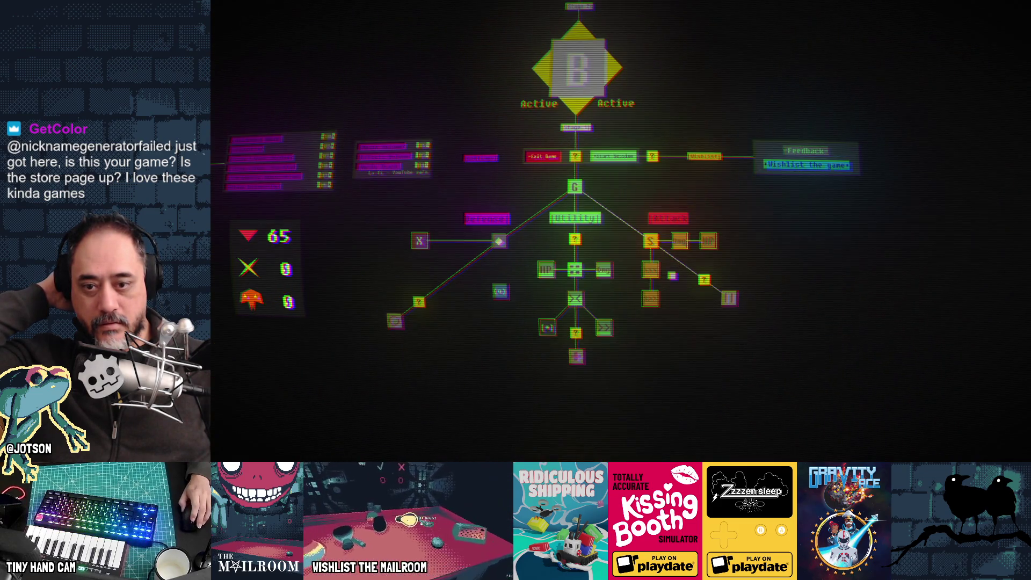
{"action": "scroll", "coordinate": [799, 334], "scroll_direction": "up", "scroll_amount": 5}
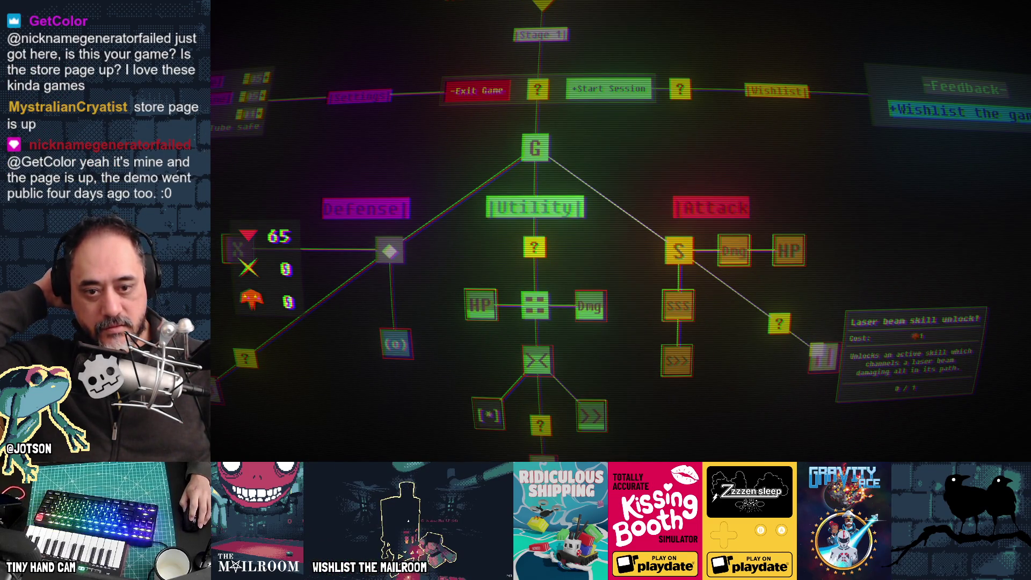
{"action": "mouse_move", "coordinate": [745, 267]}
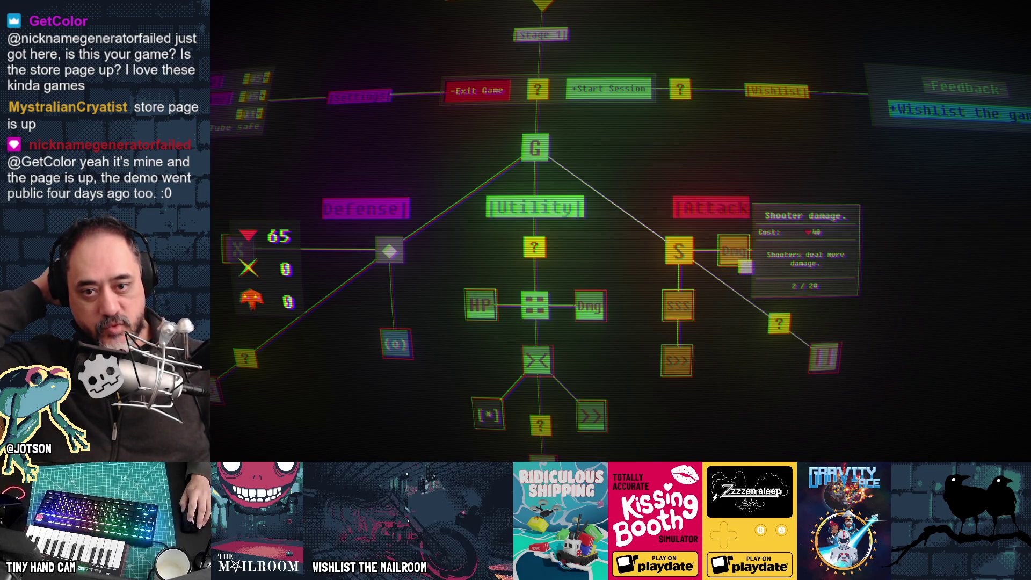
{"action": "mouse_move", "coordinate": [691, 304]}
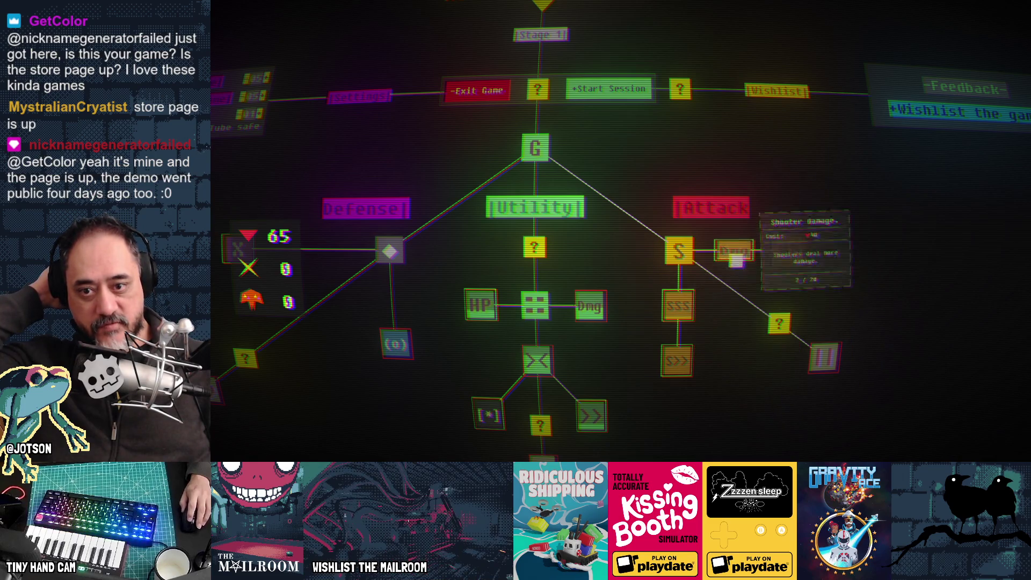
{"action": "mouse_move", "coordinate": [593, 304]}
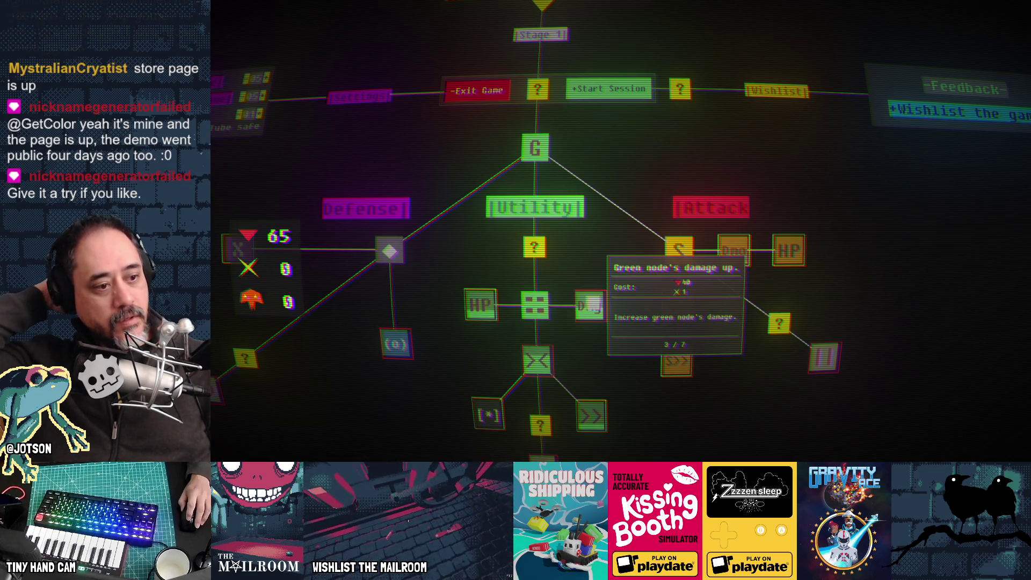
{"action": "mouse_move", "coordinate": [593, 304]}
{"action": "left_mouse_down"}
{"action": "mouse_move", "coordinate": [651, 443]}
{"action": "mouse_move", "coordinate": [866, 141]}
{"action": "left_mouse_up"}
Buy the mines unlock and the longer mine lifetime upgrade, leaving 15, then start a session
{"action": "mouse_move", "coordinate": [569, 227]}
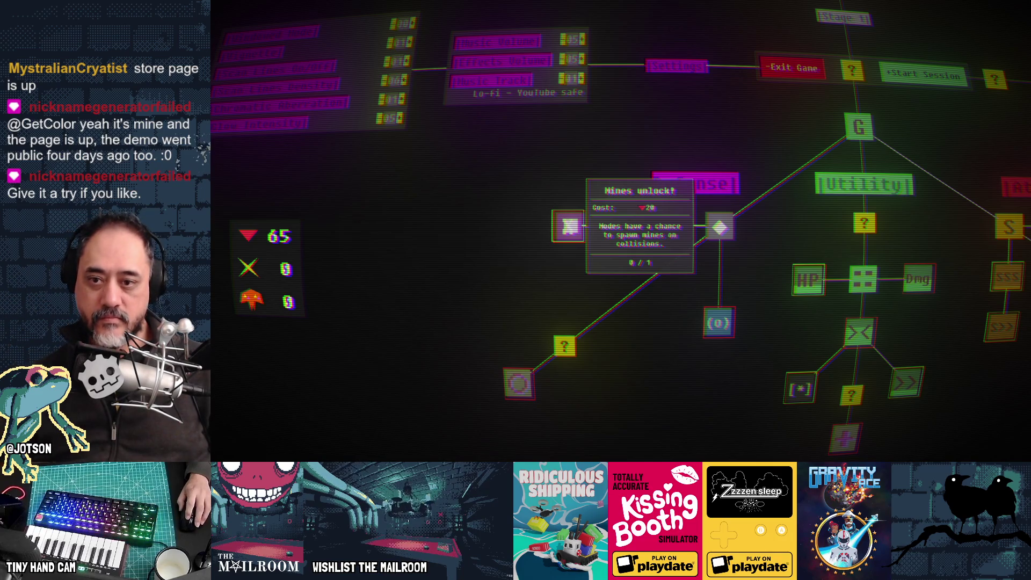
{"action": "left_click", "coordinate": [570, 227]}
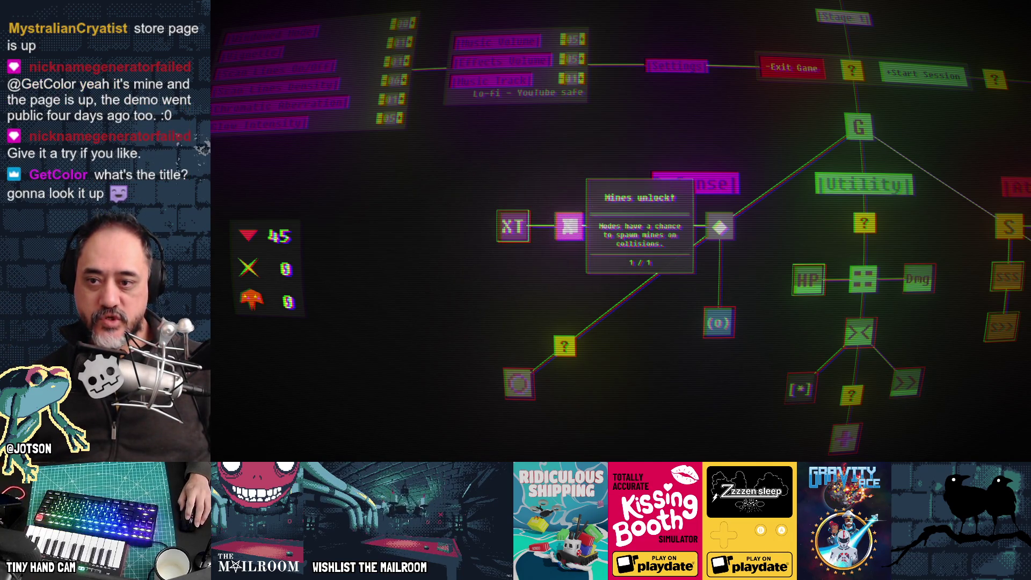
{"action": "left_click", "coordinate": [524, 228]}
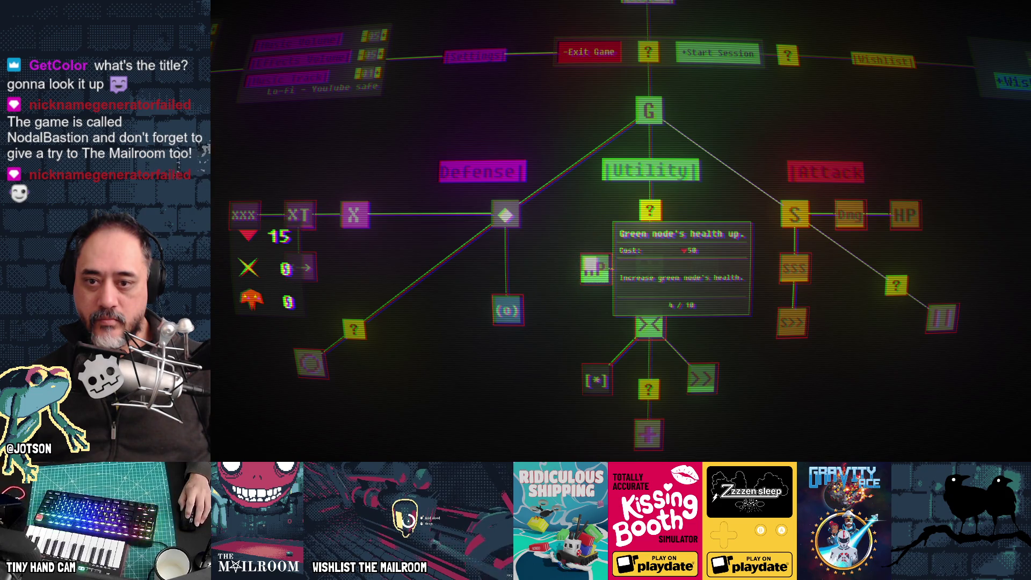
{"action": "left_click", "coordinate": [693, 53]}
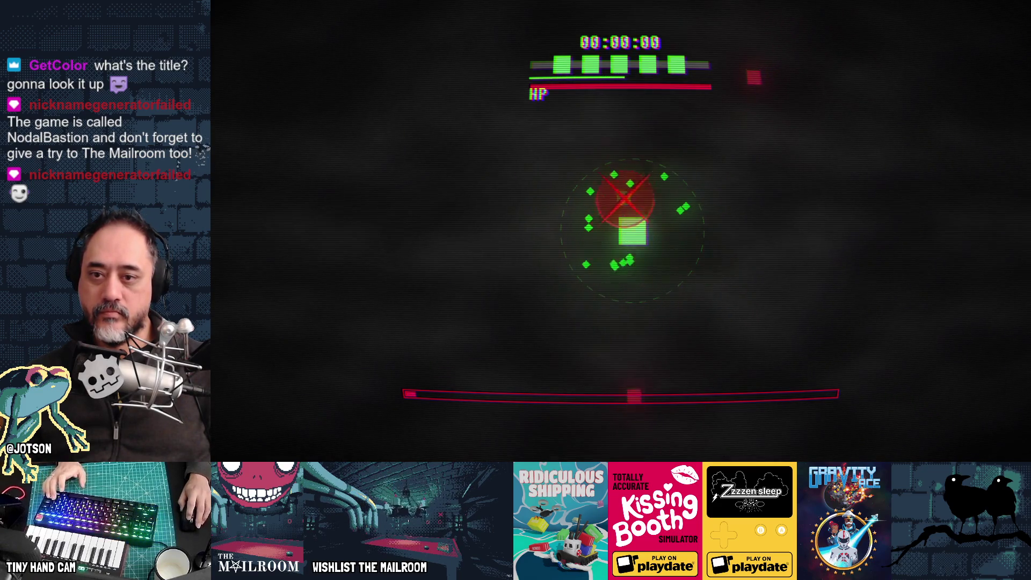
Place linked nodes below, left and above the core, link the right-side nodes, and shift the newest node left
{"action": "left_click", "coordinate": [634, 280]}
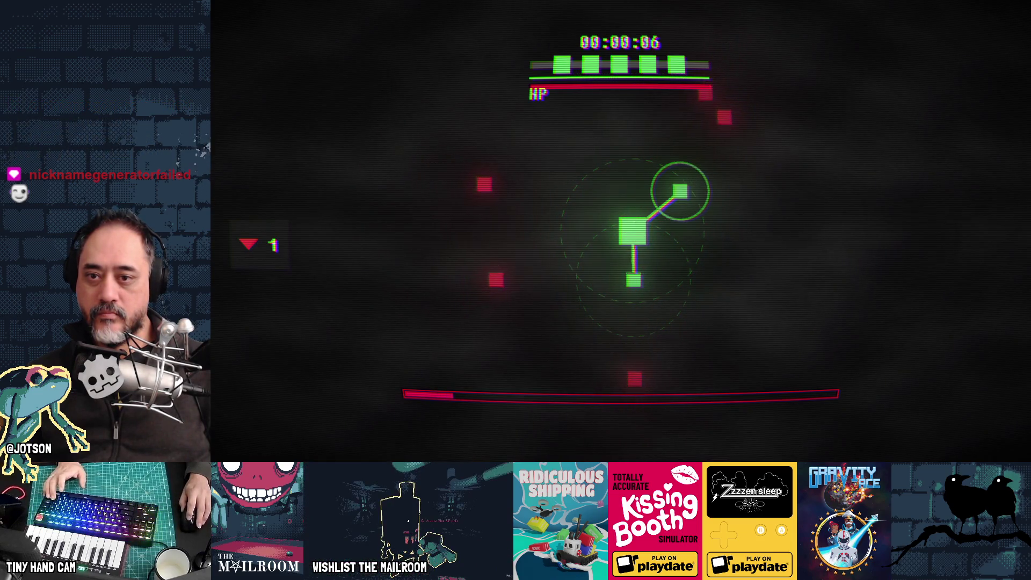
{"action": "left_click", "coordinate": [587, 283]}
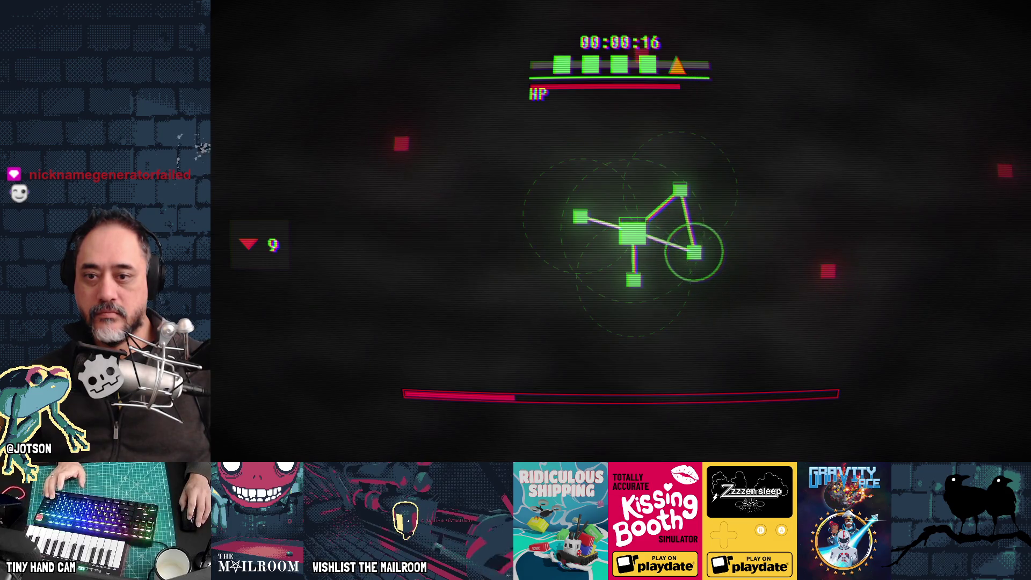
{"action": "left_click", "coordinate": [698, 253]}
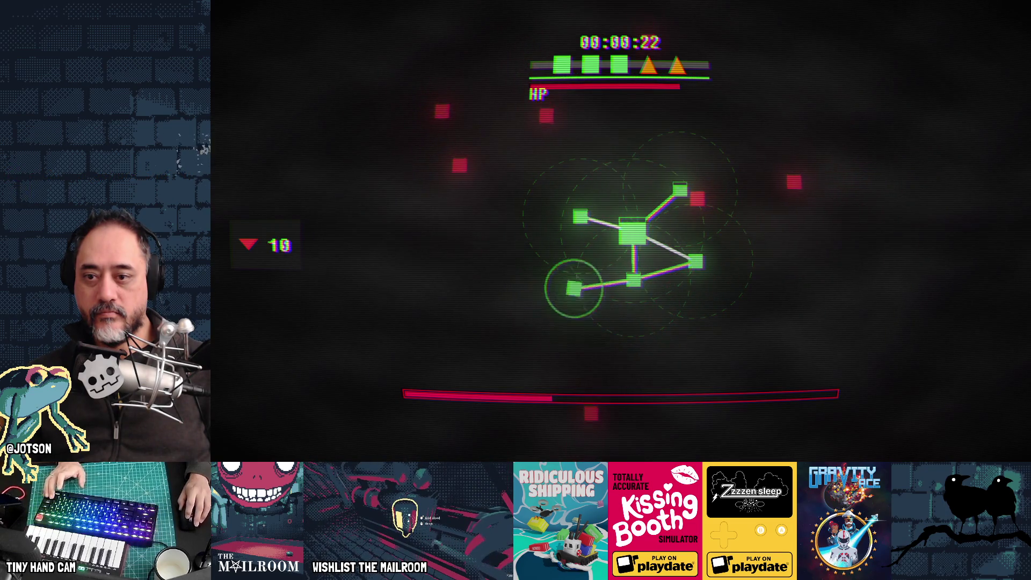
{"action": "left_click", "coordinate": [573, 280]}
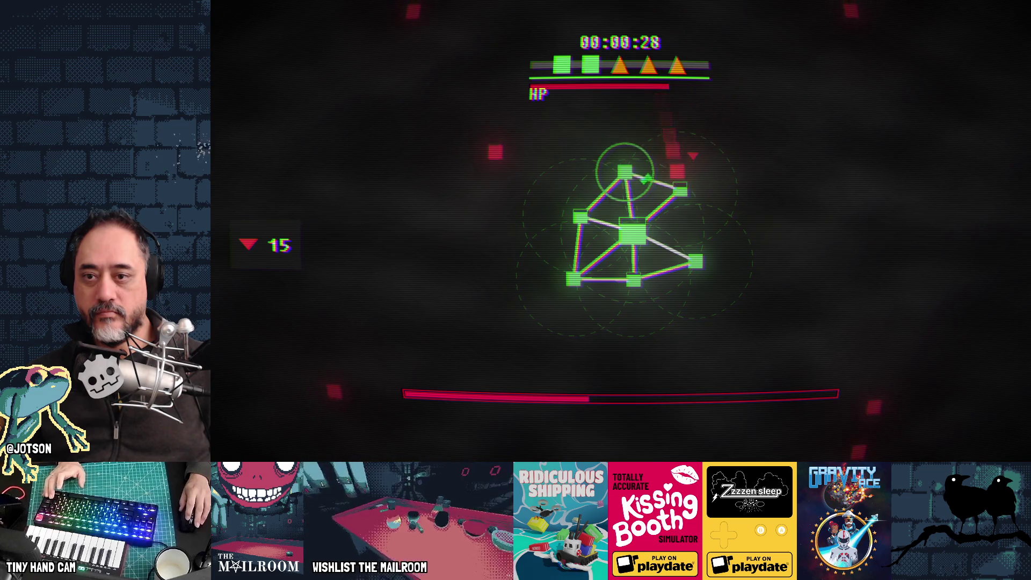
{"action": "left_click", "coordinate": [623, 172]}
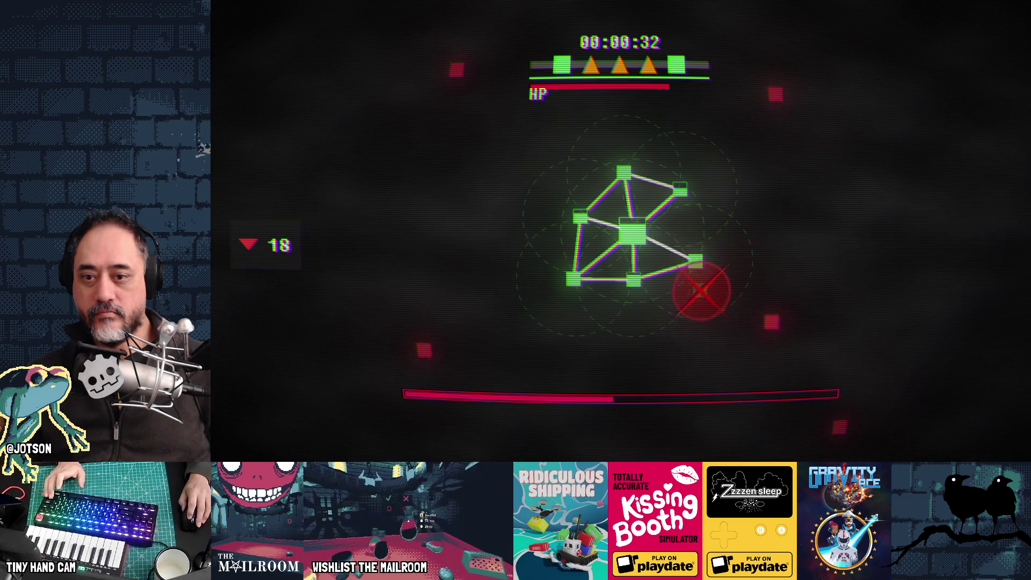
{"action": "left_click", "coordinate": [591, 324]}
{"action": "left_click_drag", "start_coordinate": [591, 323], "coordinate": [537, 317]}
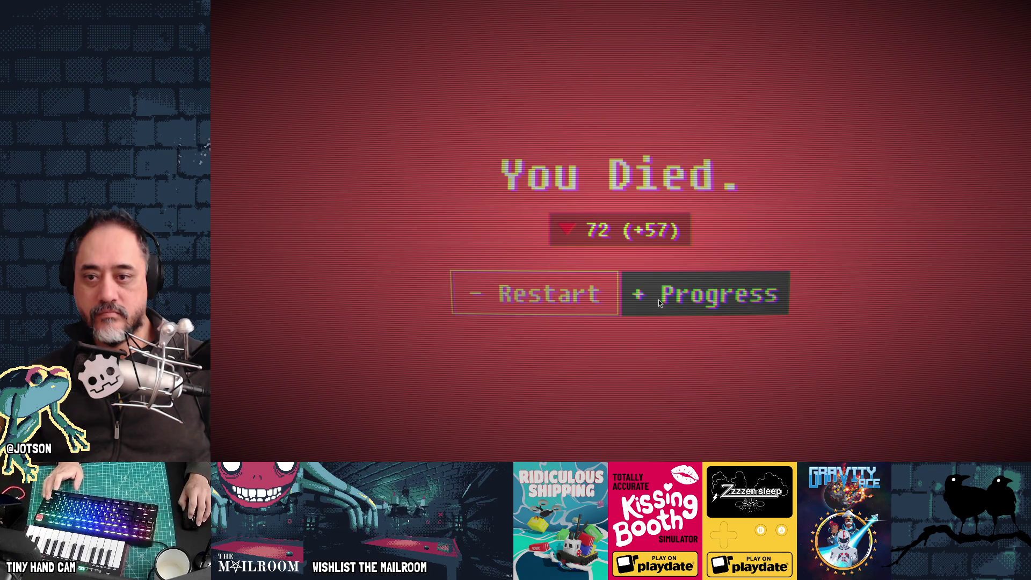
Open the skill tree and buy a Shooter damage level, raising it to 3/20
{"action": "left_click", "coordinate": [658, 300]}
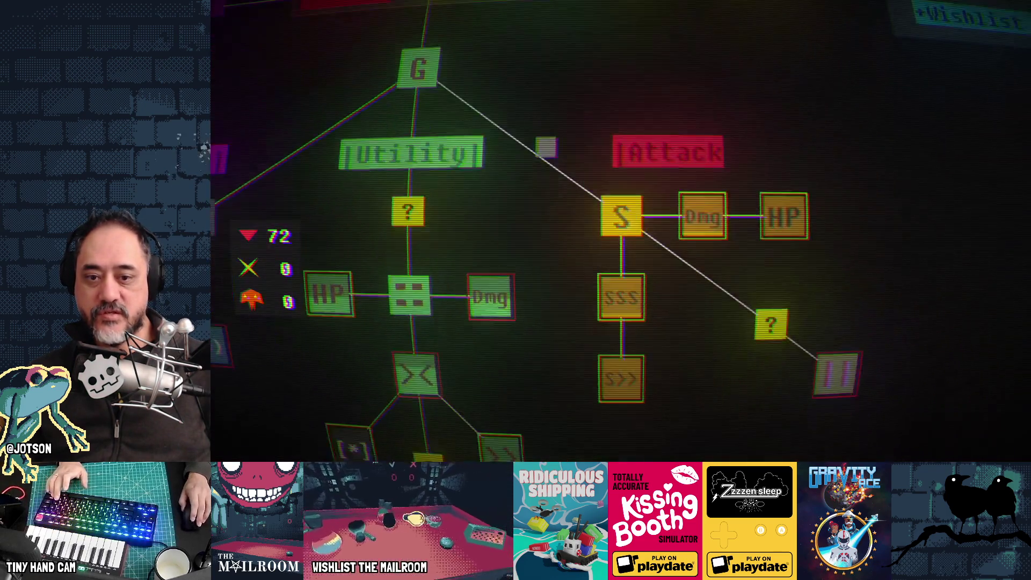
{"action": "mouse_move", "coordinate": [704, 225]}
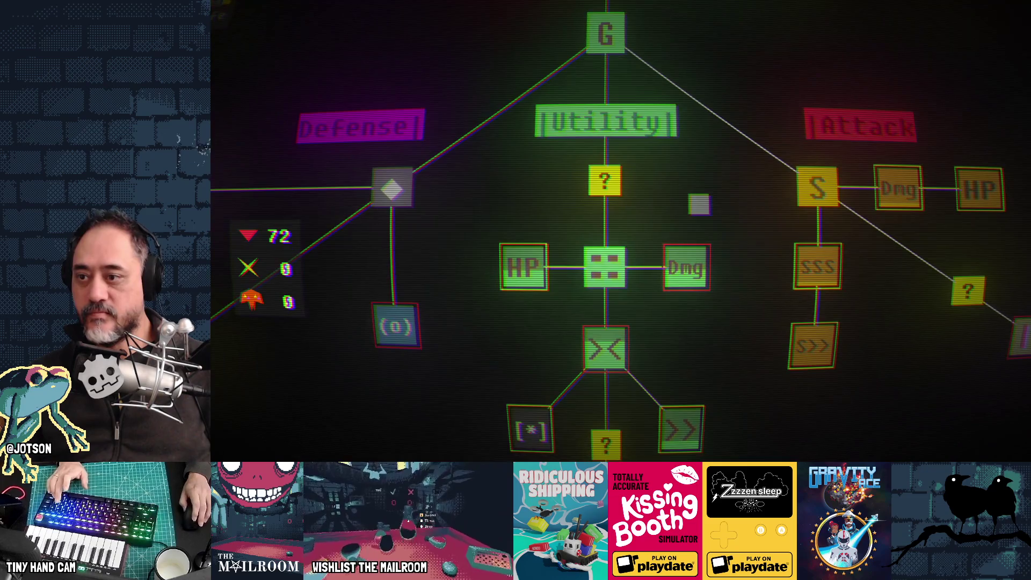
{"action": "mouse_move", "coordinate": [669, 247]}
{"action": "mouse_move", "coordinate": [916, 189]}
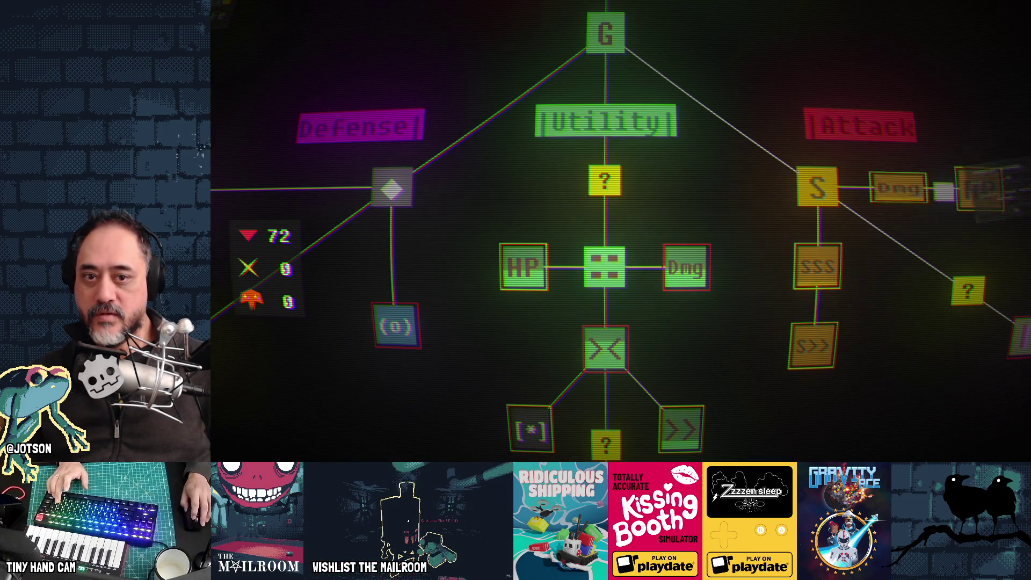
{"action": "left_click", "coordinate": [918, 189]}
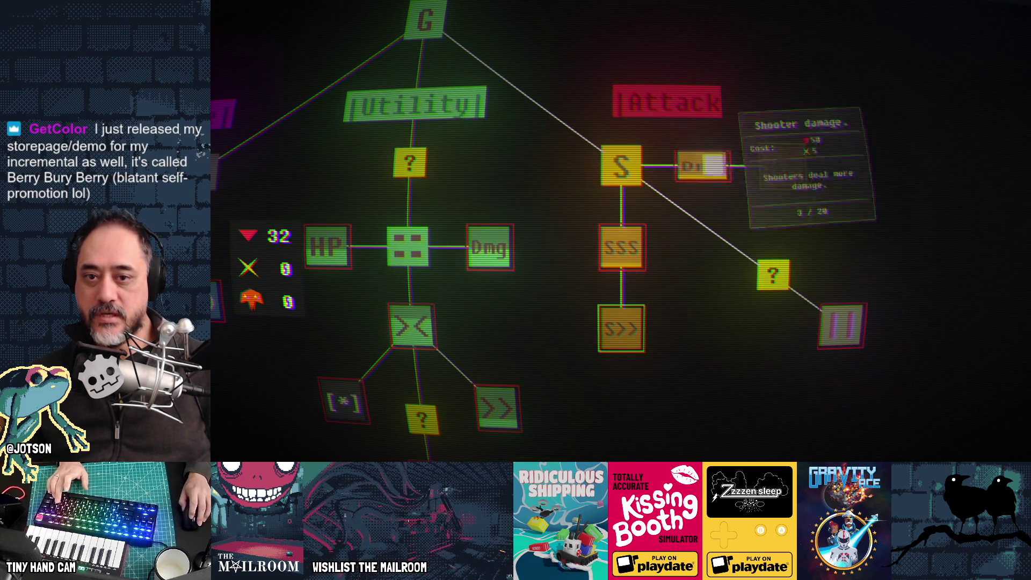
Buy the first Attack speed level, leaving 2 points, and start a new session
{"action": "mouse_move", "coordinate": [637, 243]}
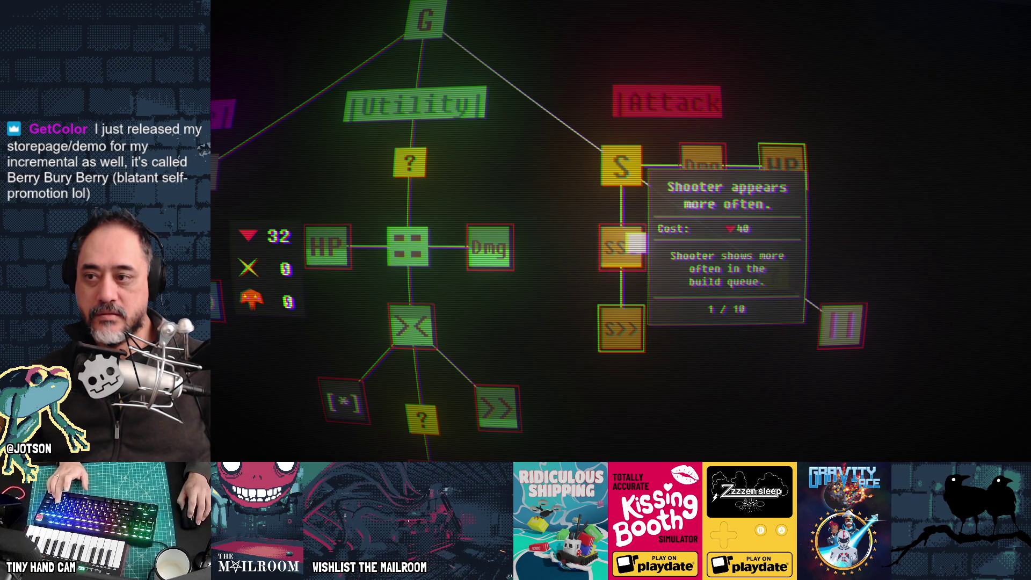
{"action": "mouse_move", "coordinate": [639, 317]}
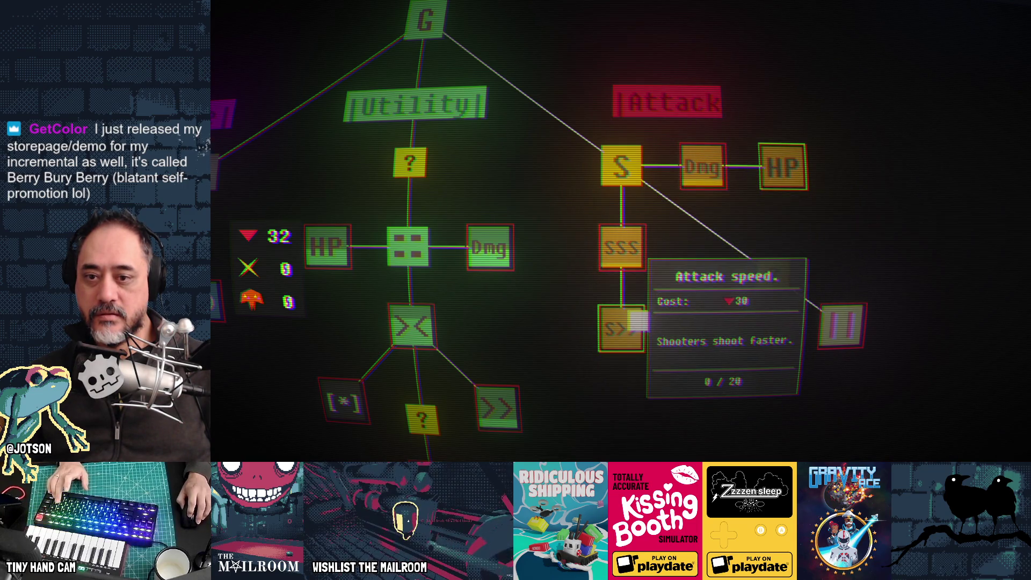
{"action": "left_click", "coordinate": [640, 321]}
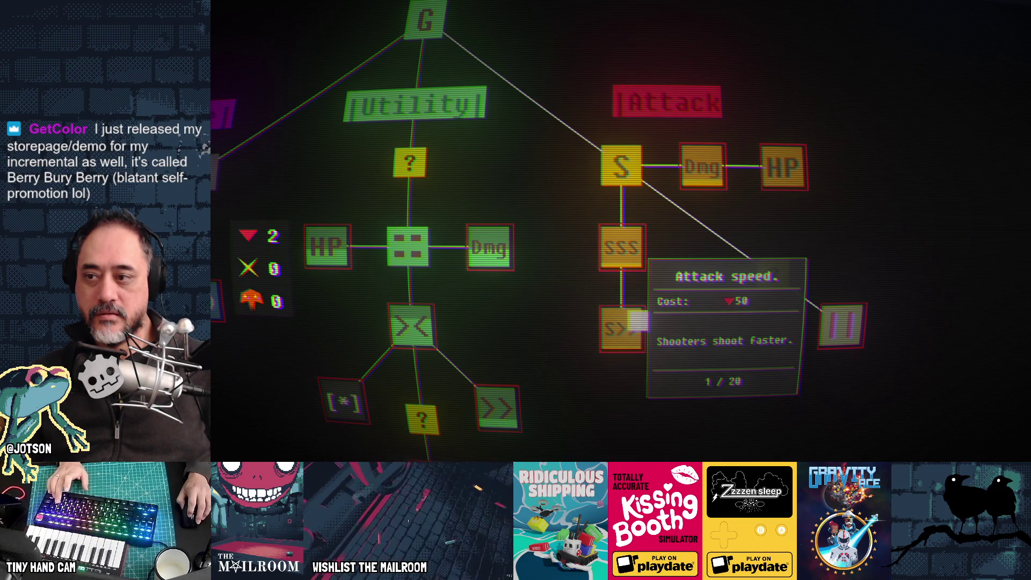
{"action": "scroll", "coordinate": [596, 247], "scroll_direction": "up", "scroll_amount": 3}
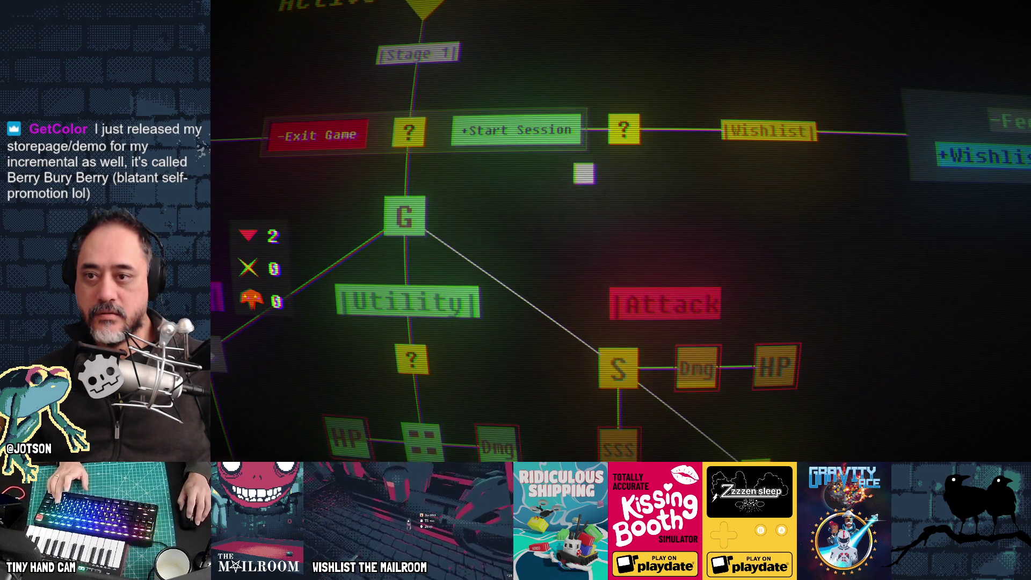
{"action": "left_click", "coordinate": [571, 133]}
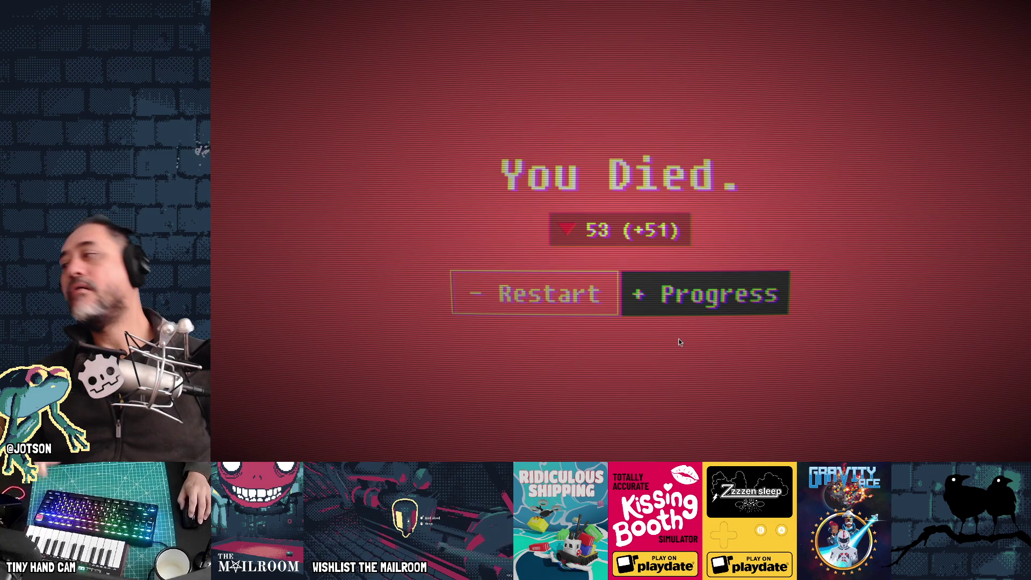
Buy another Attack speed level for 50, leaving 3 points, then start a new session
{"action": "left_click", "coordinate": [690, 307]}
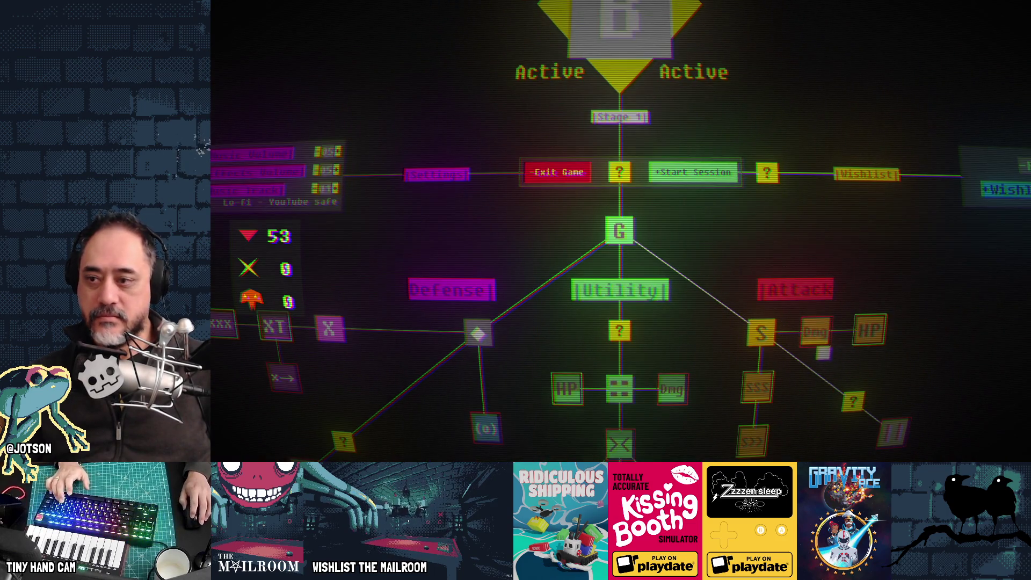
{"action": "mouse_move", "coordinate": [817, 346]}
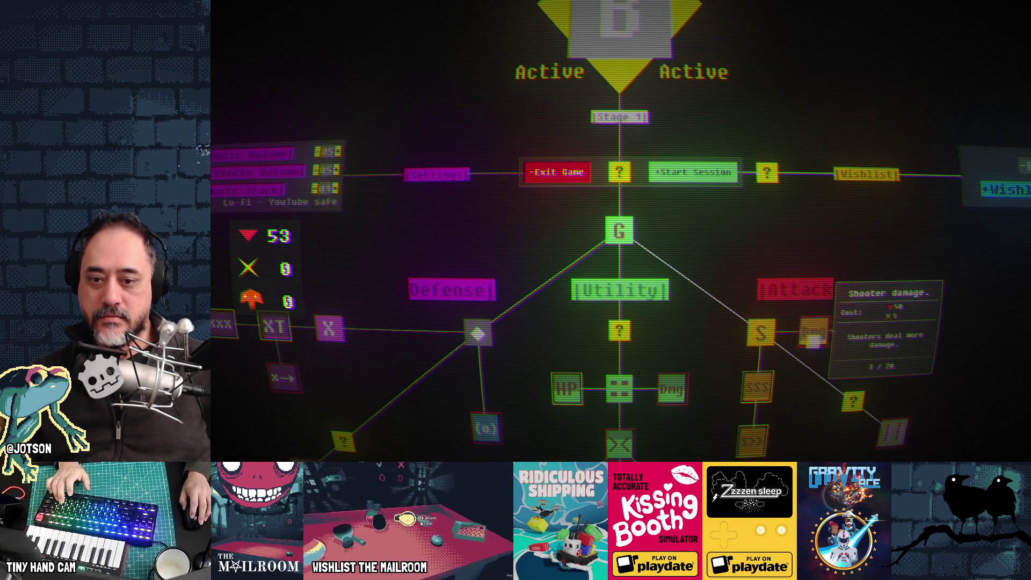
{"action": "mouse_move", "coordinate": [756, 402]}
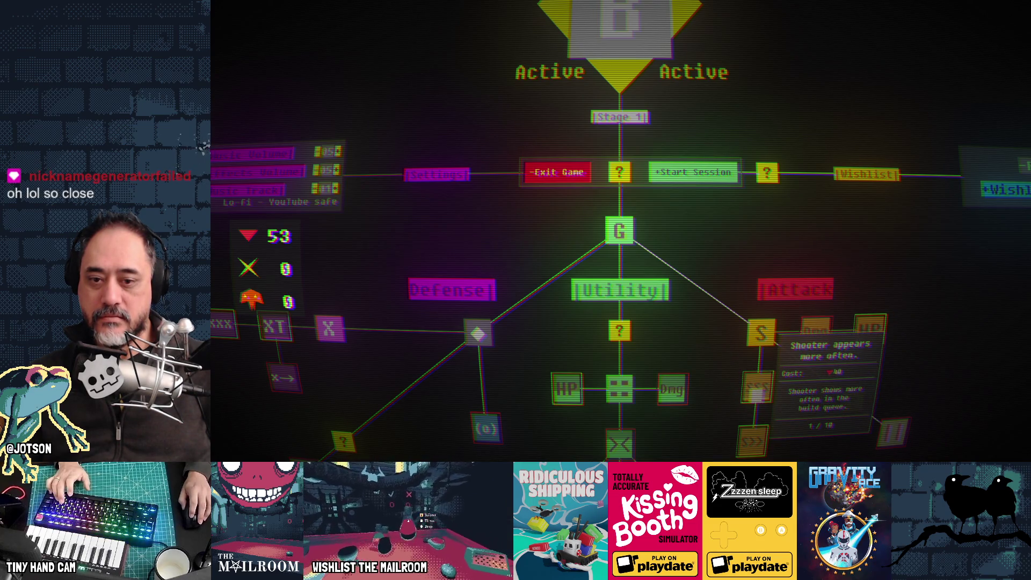
{"action": "mouse_move", "coordinate": [751, 441]}
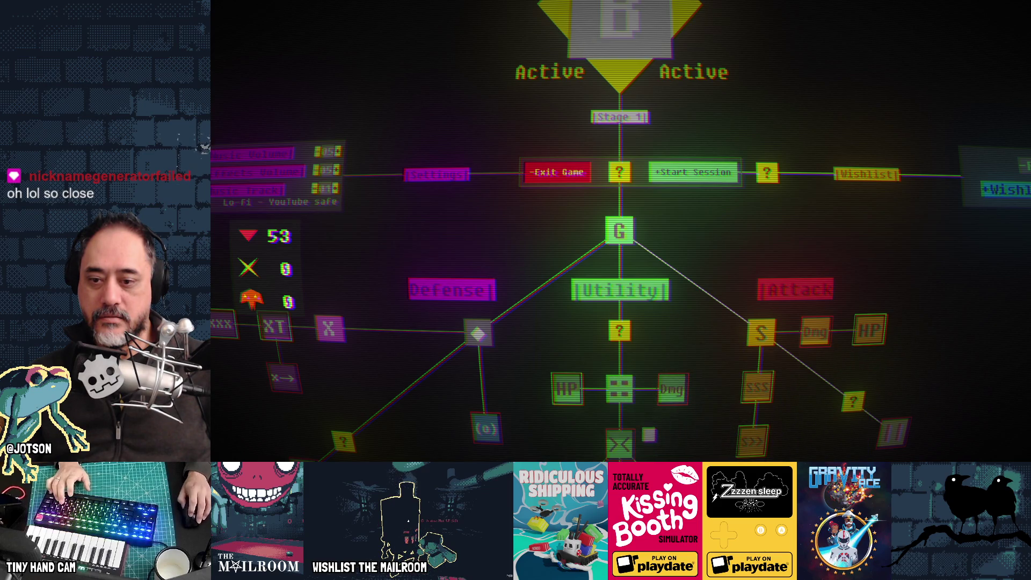
{"action": "mouse_move", "coordinate": [630, 442]}
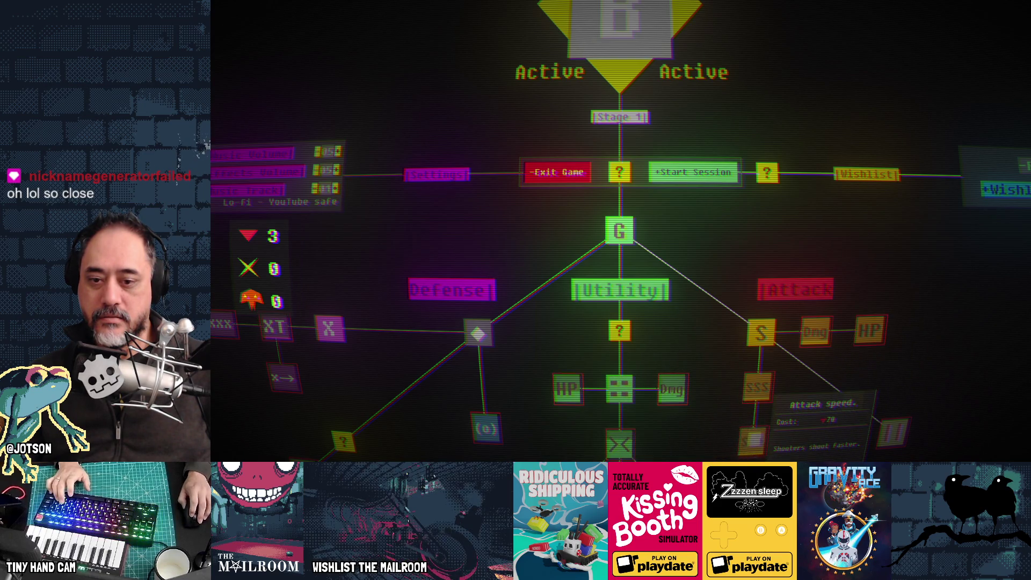
{"action": "left_click", "coordinate": [666, 167]}
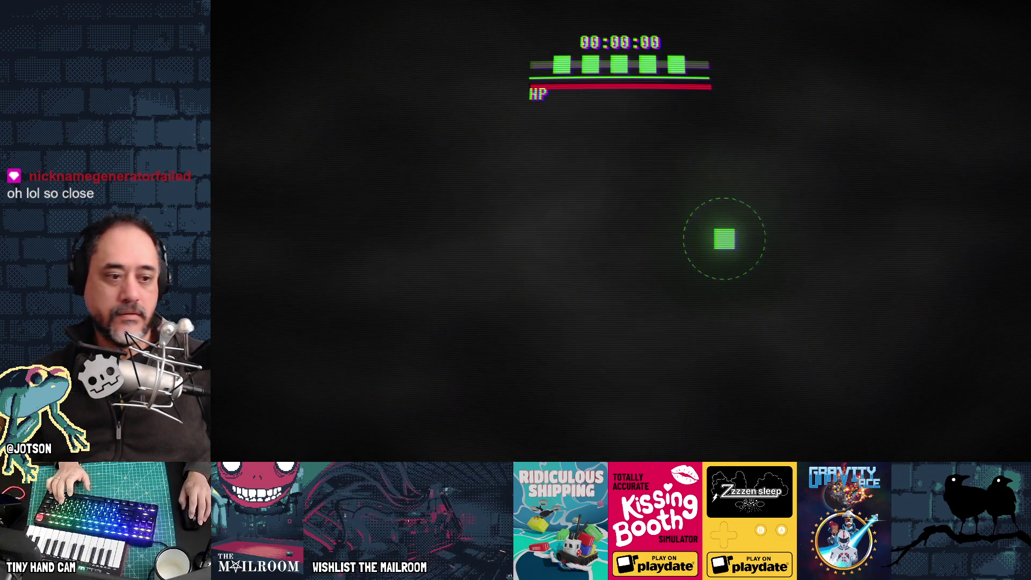
Steer the player square left and up, playing until death for a 58-point total
{"action": "key", "text": "a"}
{"action": "key", "text": "w"}
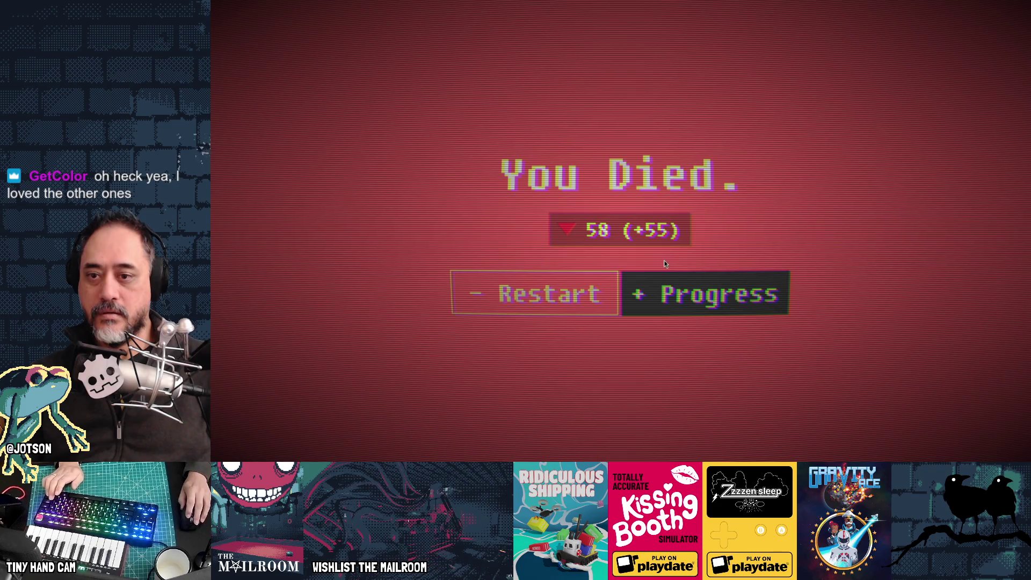
Buy the SSS Attack upgrade for more frequent Shooters, spending 40 points, and start a new session
{"action": "left_click", "coordinate": [665, 266]}
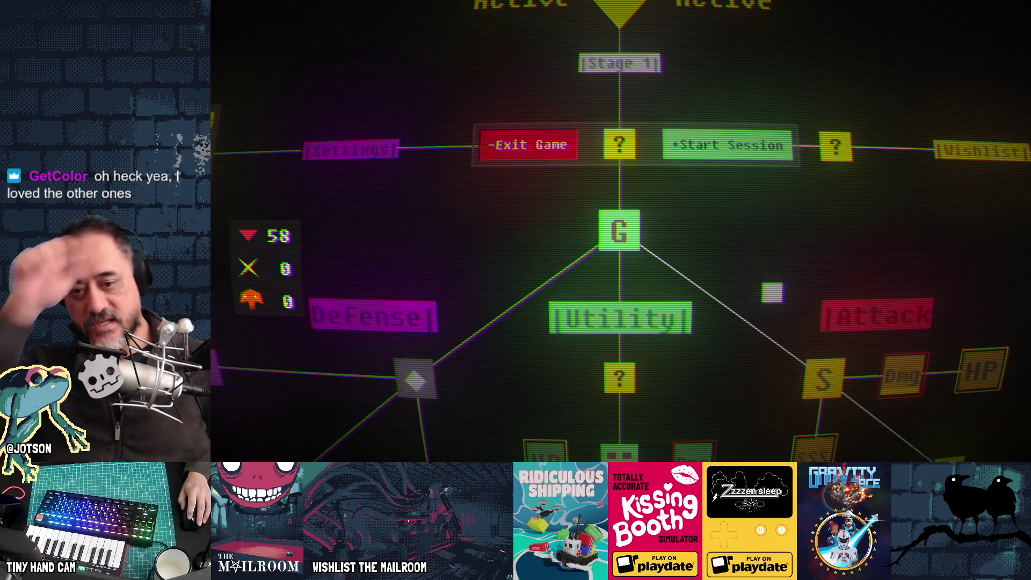
{"action": "mouse_move", "coordinate": [759, 391]}
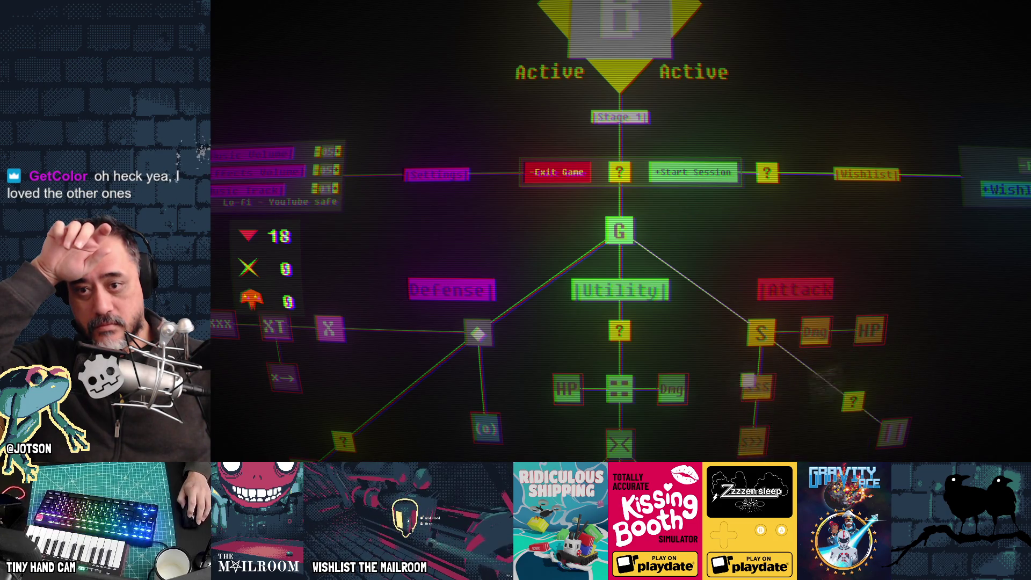
{"action": "left_click", "coordinate": [709, 172]}
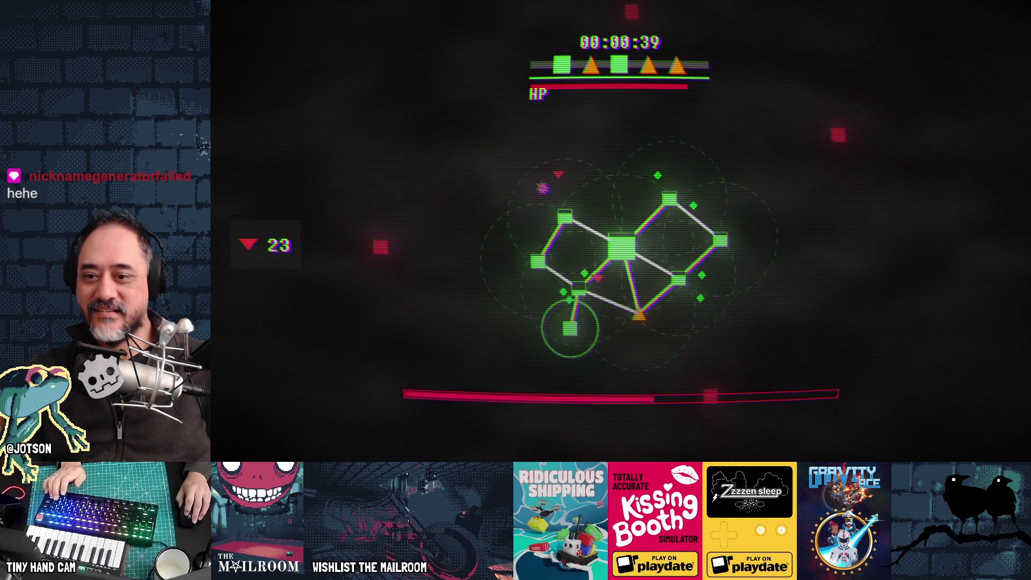
Attach three queued pieces, starting with a square node, to the growing structure
{"action": "left_click", "coordinate": [570, 328]}
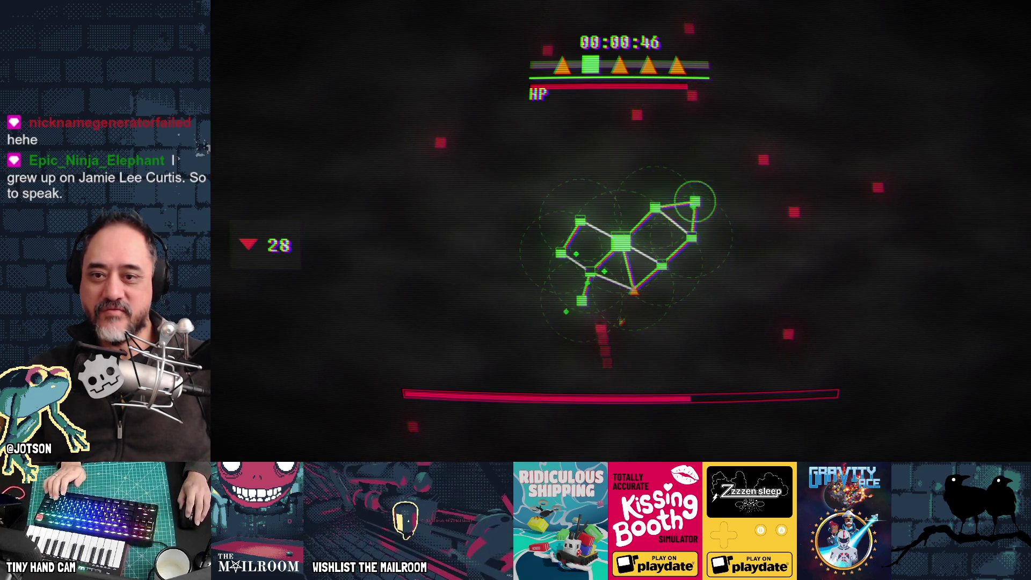
{"action": "left_click", "coordinate": [617, 191]}
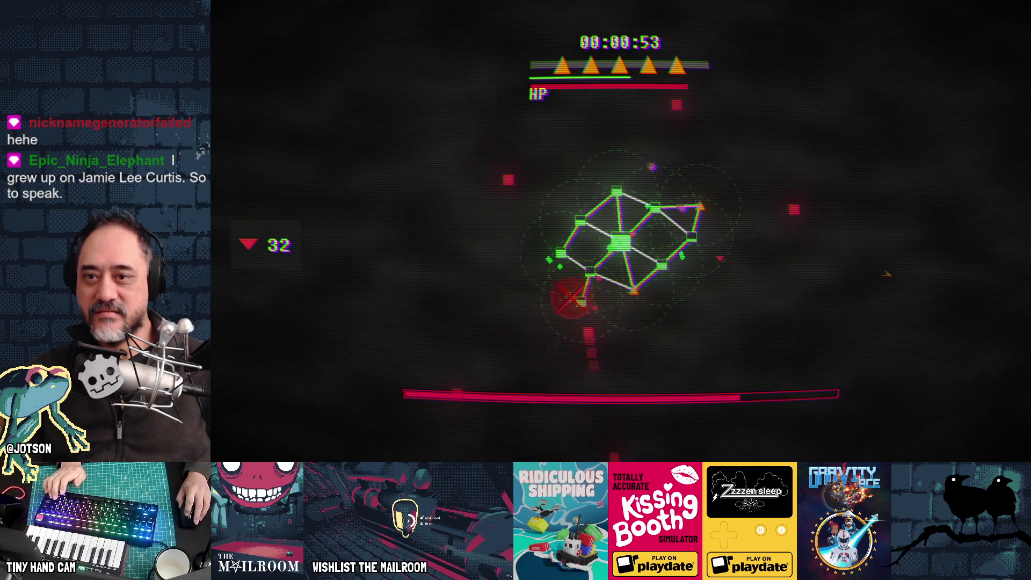
{"action": "left_click", "coordinate": [595, 303]}
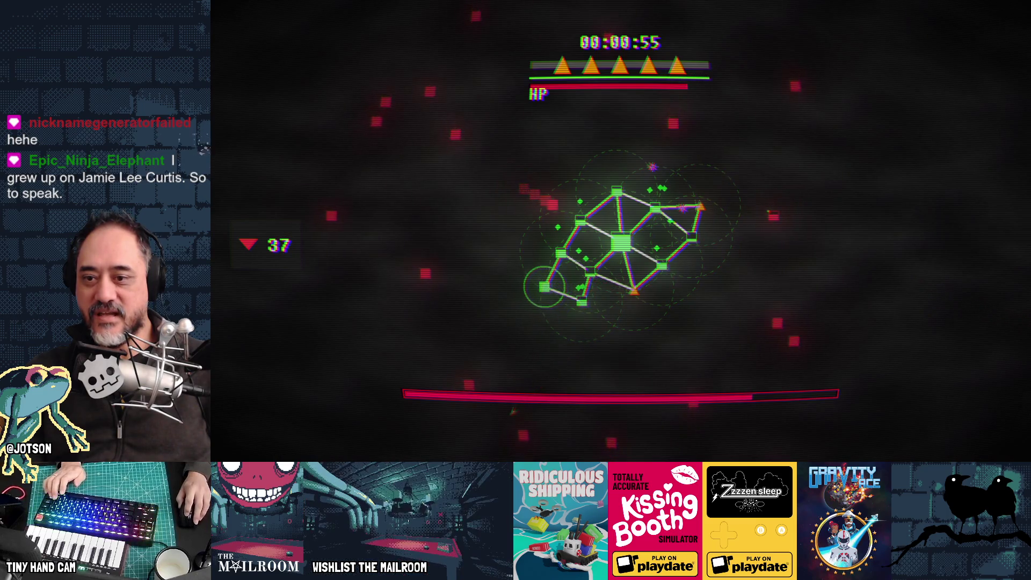